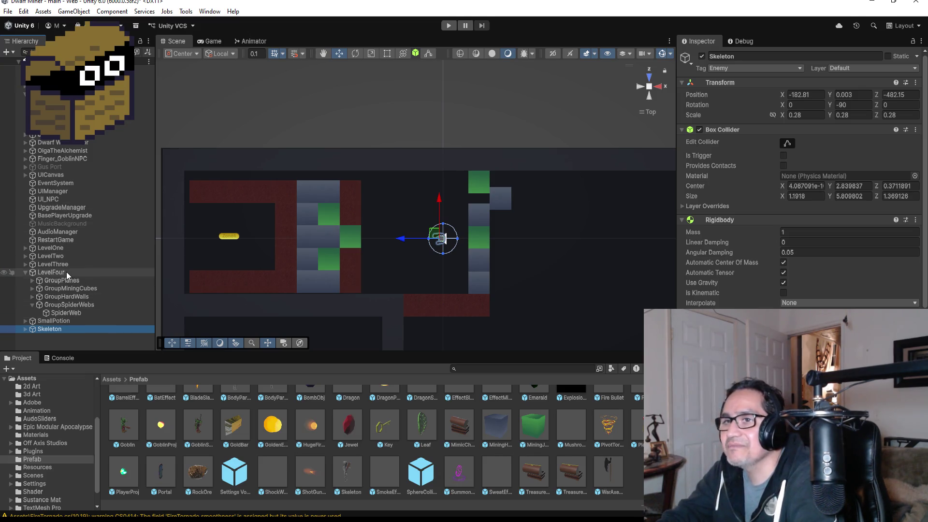
- Create an empty object under LevelFour named GroupEnemies
right_click(64, 272)
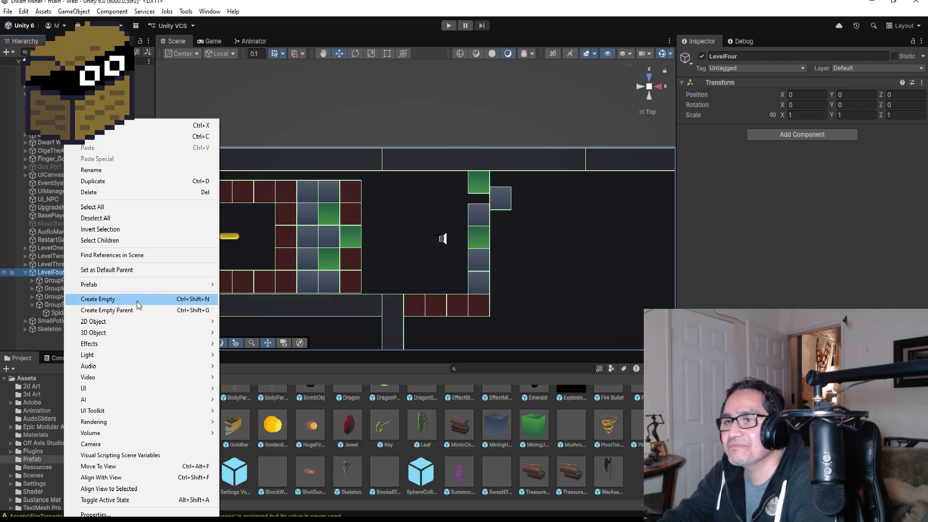
left_click(140, 299)
left_click(763, 56)
type("GroupEnemies")
key("Return")
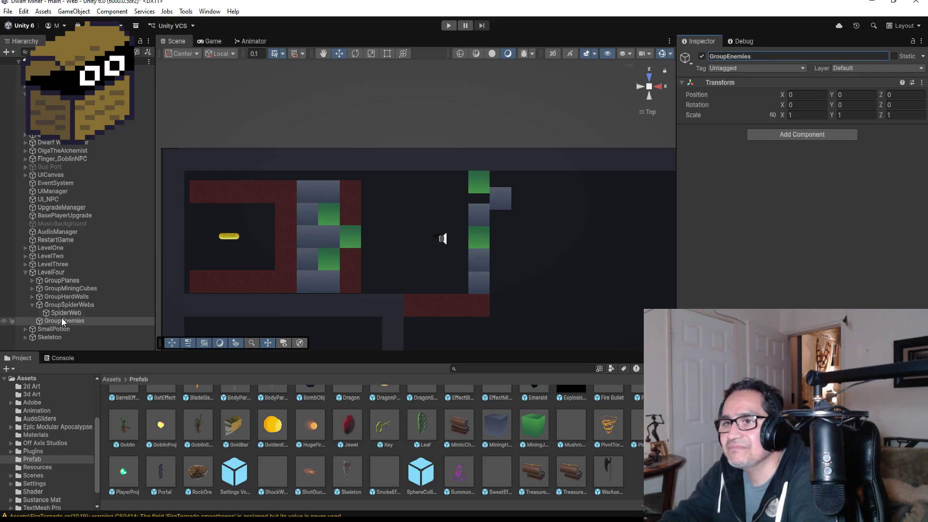
- Move GroupEnemies just below GroupPlanes and put the Skeleton inside it
left_click_drag(63, 321, 63, 288)
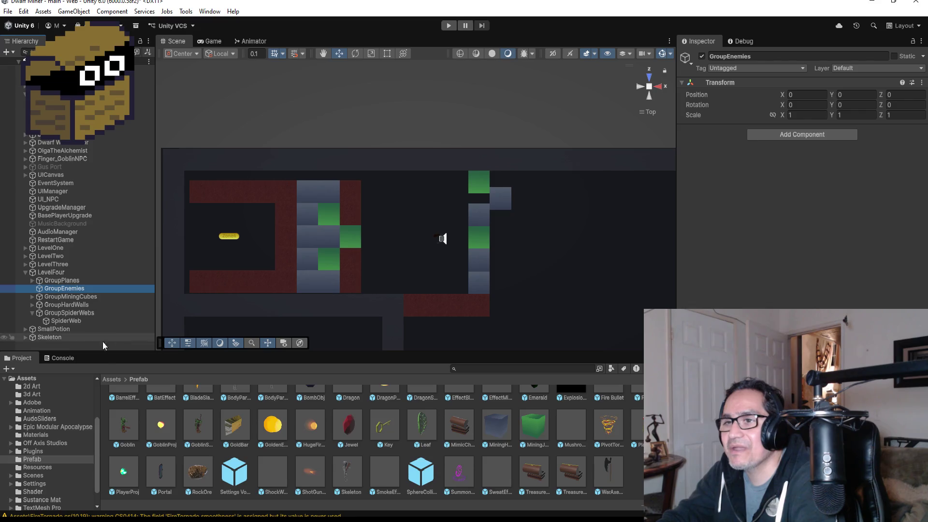
mouse_move(58, 337)
left_mouse_down()
mouse_move(73, 297)
mouse_move(103, 313)
left_mouse_up()
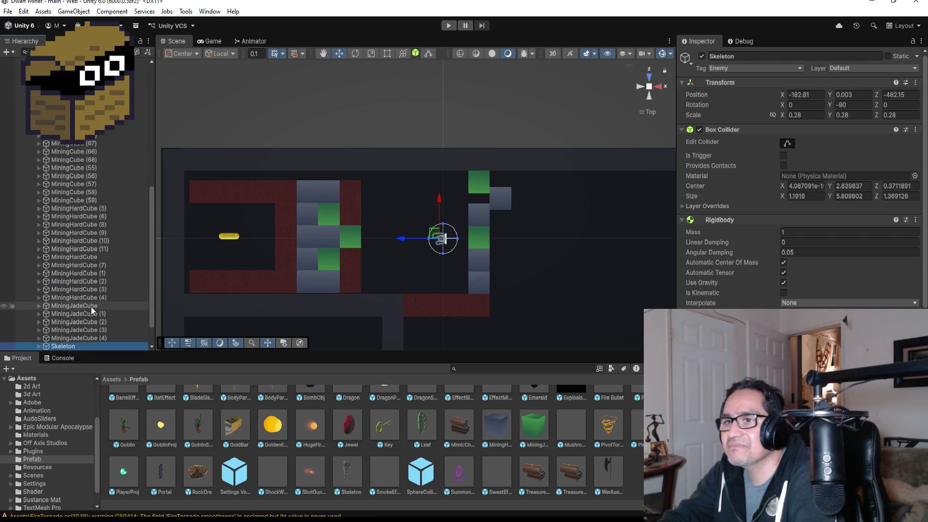
scroll(94, 300, "down", 2)
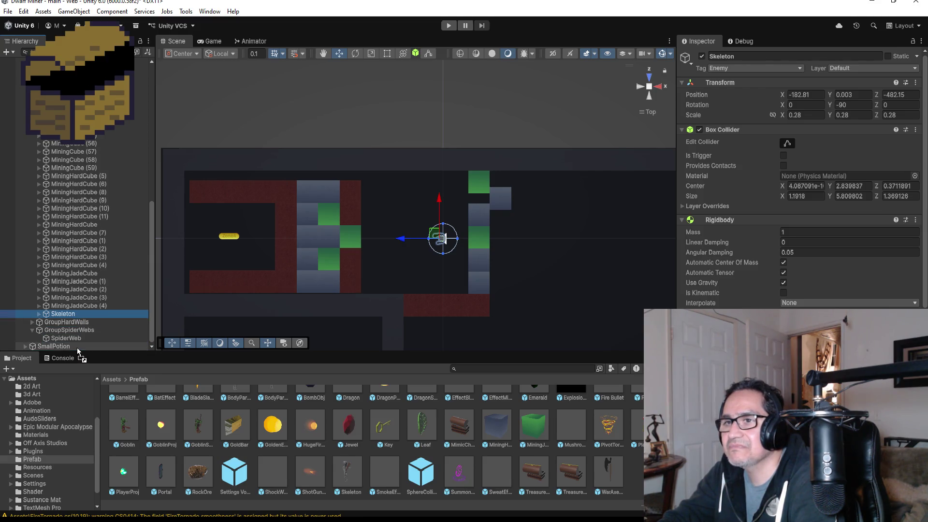
scroll(77, 178, "up", 1)
scroll(78, 241, "up", 5)
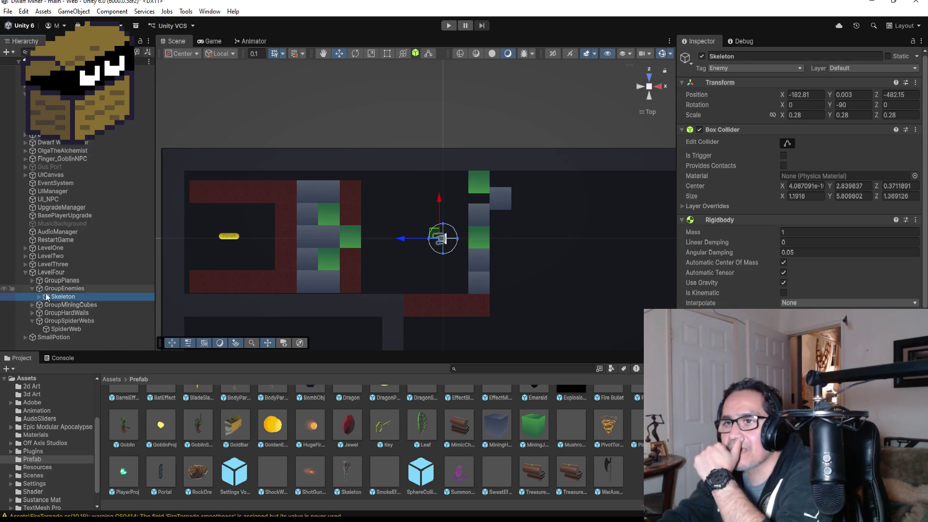
left_click(54, 328)
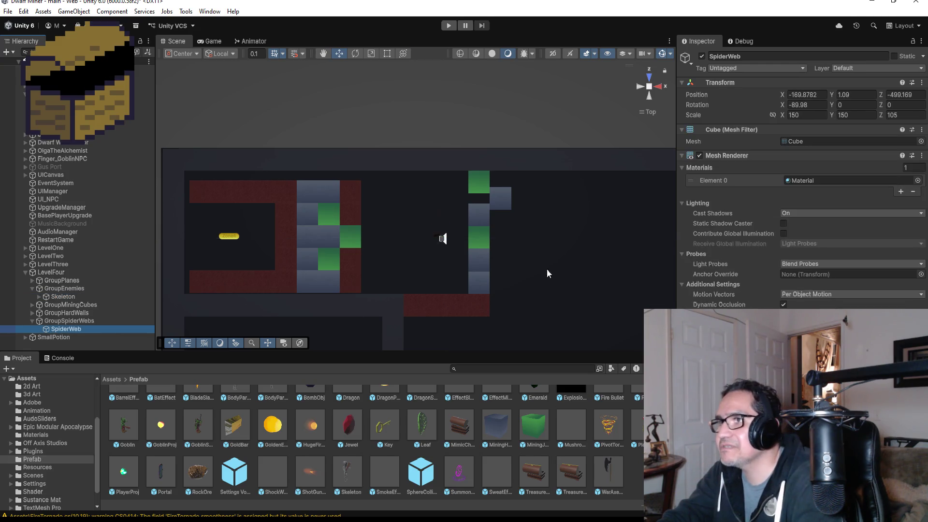
- Duplicate the SpiderWeb and move the copy up into the first corridor
scroll(541, 267, "down", 5)
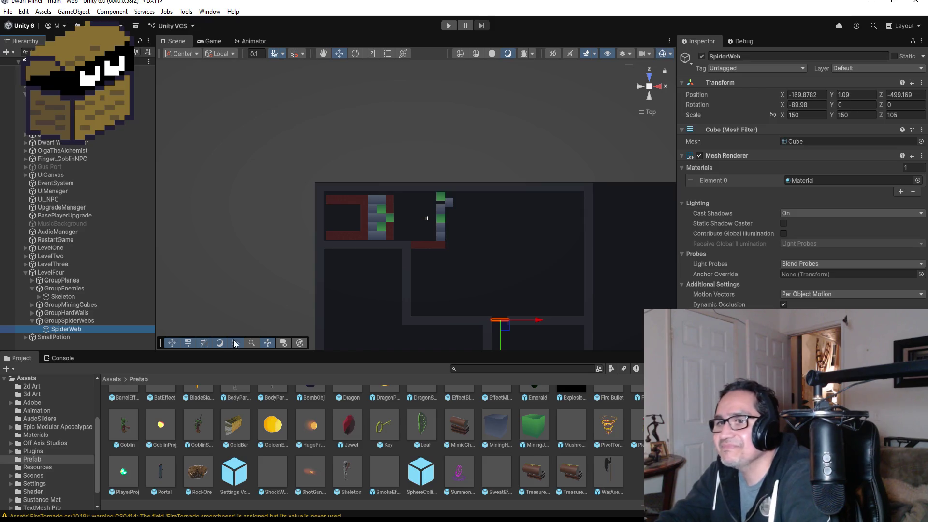
key("ctrl+d")
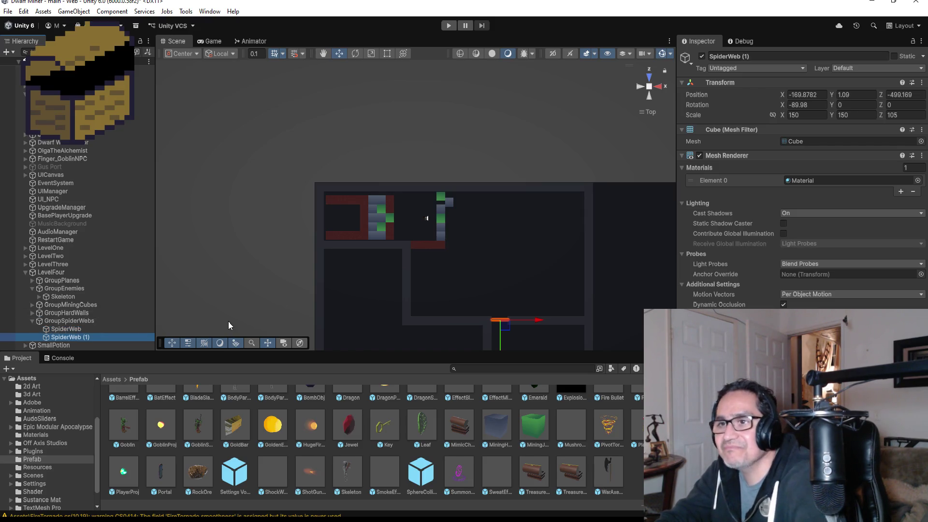
scroll(517, 344, "down", 2)
left_click_drag(491, 342, 501, 251)
left_click_drag(527, 211, 447, 213)
key("f")
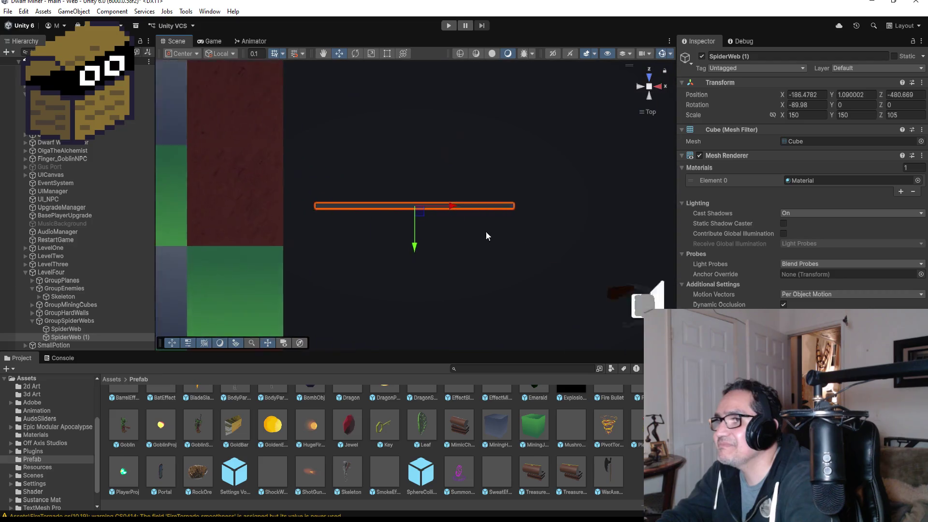
left_click_drag(414, 244, 425, 198)
left_click_drag(452, 160, 471, 161)
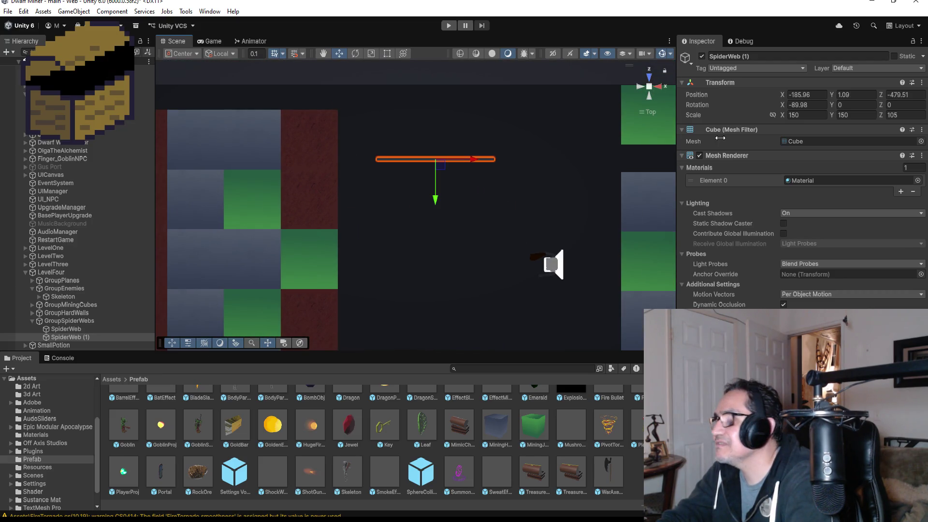
- Rotate SpiderWeb (1) to 90 on X and Y and orbit to check it
left_click(821, 108)
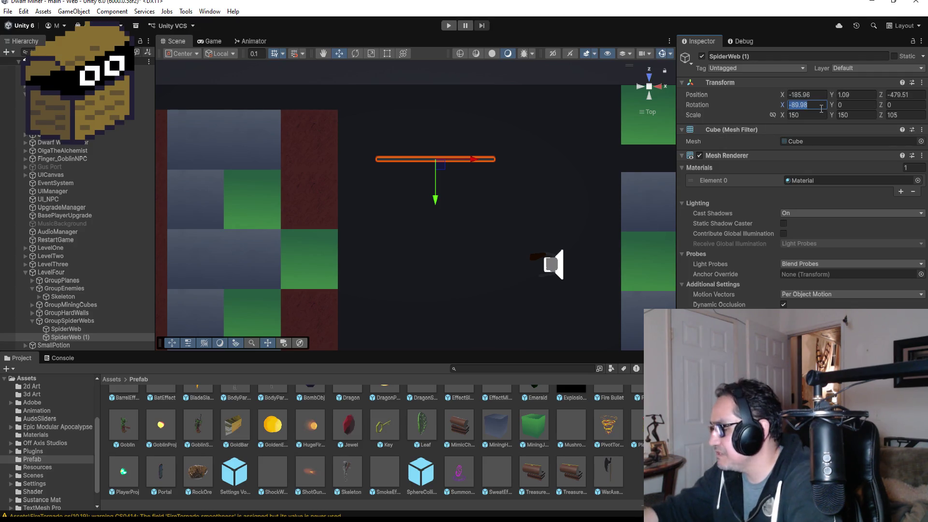
type("0")
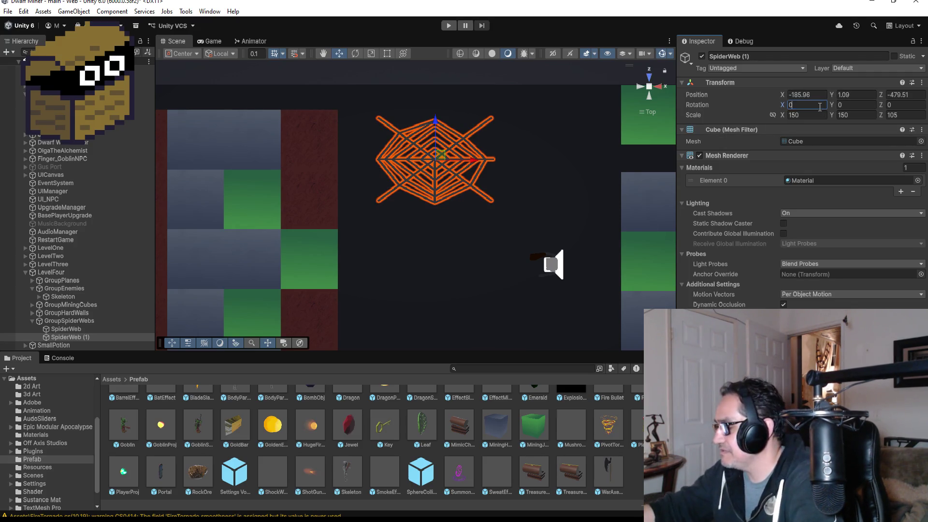
type("90")
key("Tab")
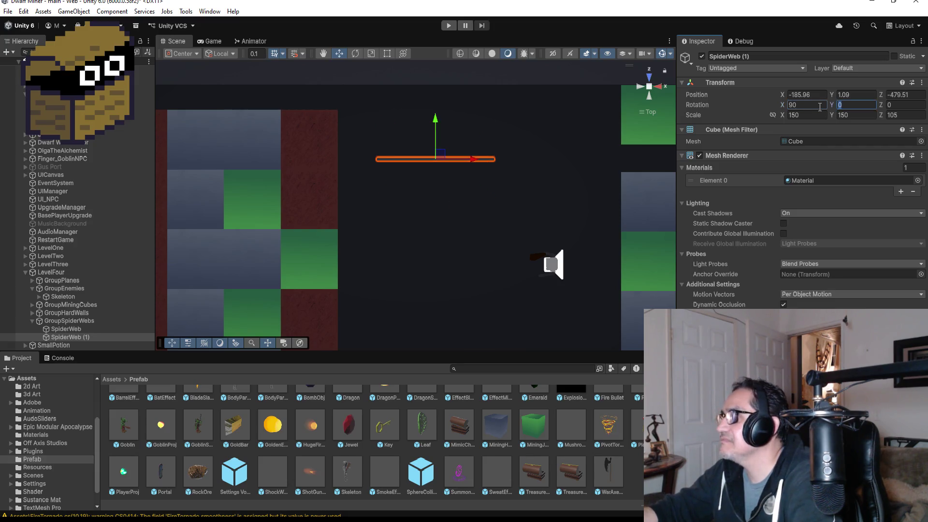
type("90")
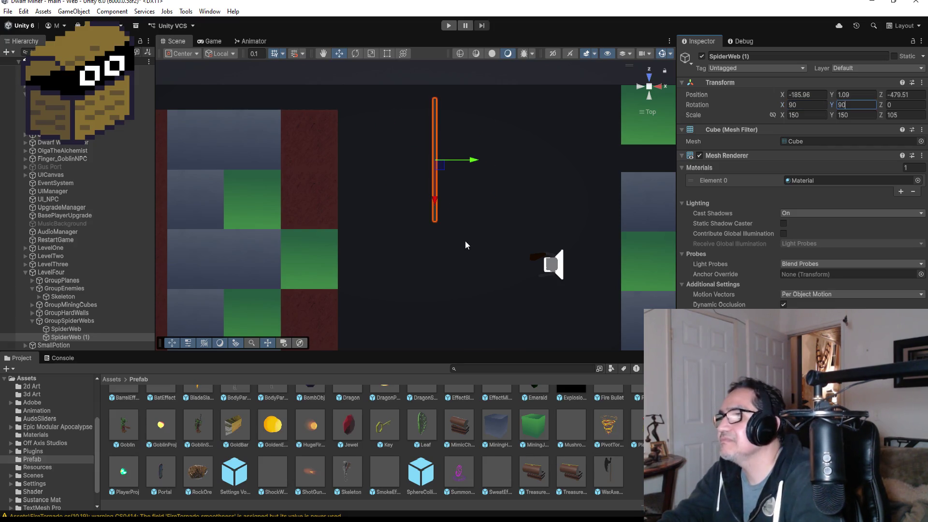
left_click_drag(465, 241, 674, 112)
mouse_move(489, 182)
left_mouse_down()
mouse_move(392, 192)
mouse_move(497, 172)
left_mouse_up()
- From Top view, shift SpiderWeb (1) slightly left to X -188.37 in the corridor
left_click(648, 76)
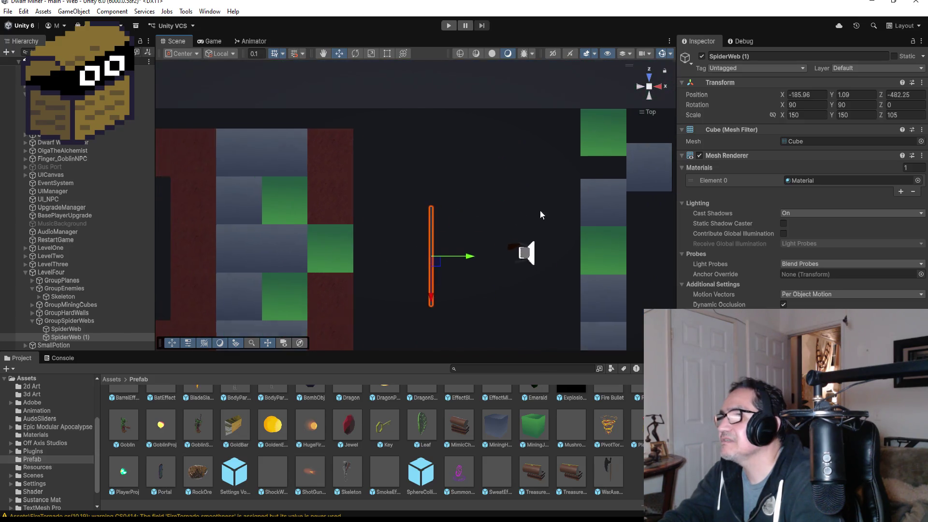
left_click_drag(462, 239, 456, 237)
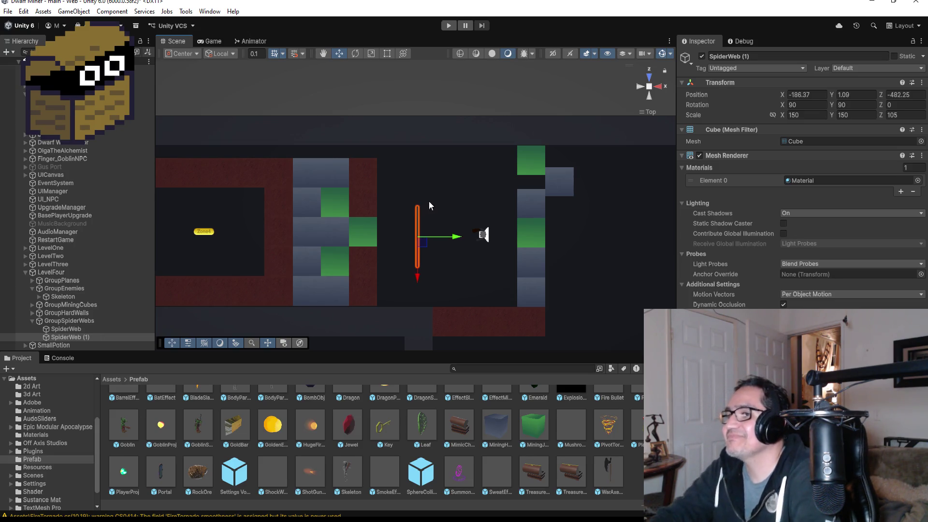
left_click(370, 287)
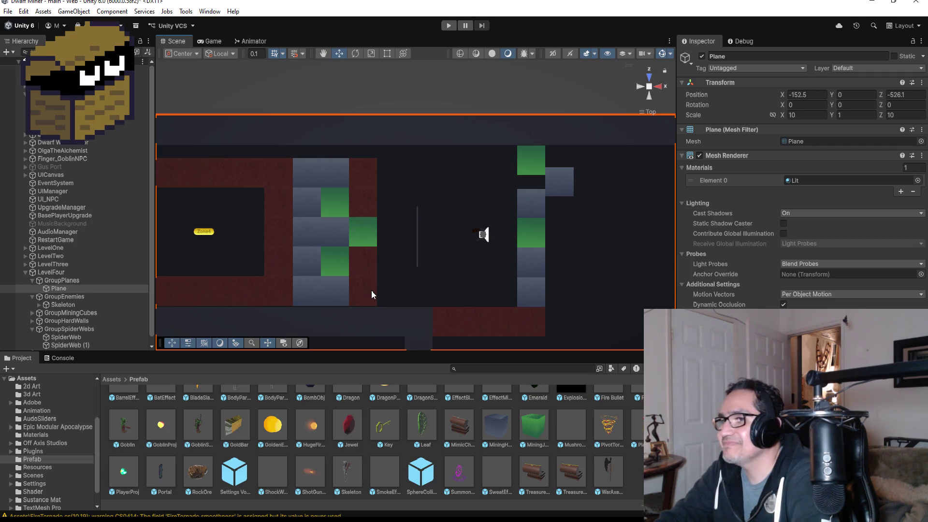
- Duplicate a mining cube and slide the copy, MiningCube (74), into the corridor
key("ctrl+d")
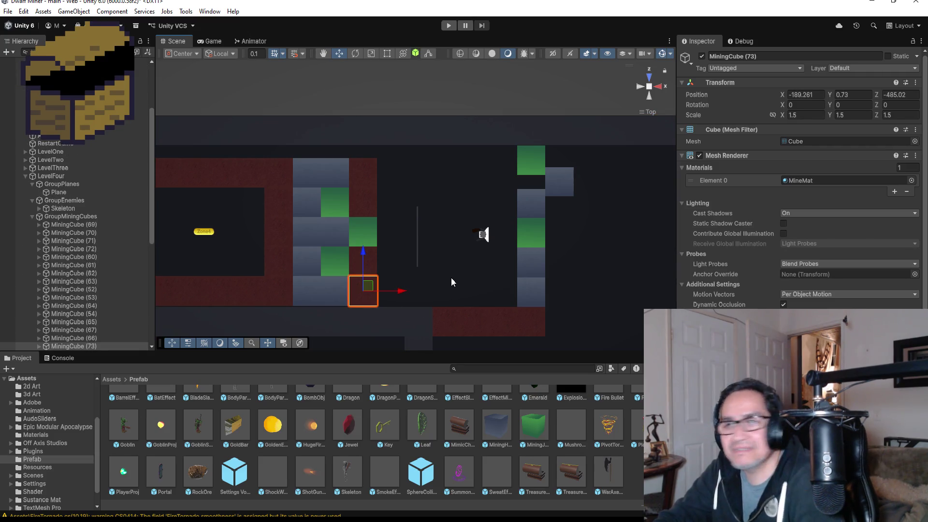
mouse_move(402, 292)
left_mouse_down()
mouse_move(468, 292)
mouse_move(476, 251)
mouse_move(435, 271)
mouse_move(512, 244)
mouse_move(377, 199)
left_mouse_up()
left_click(358, 185)
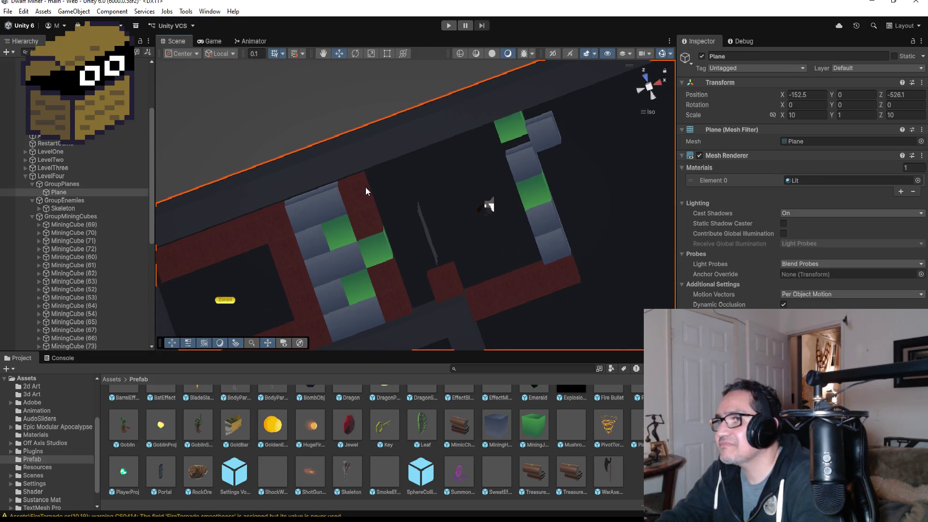
left_click(365, 187)
left_click(368, 217, "ctrl")
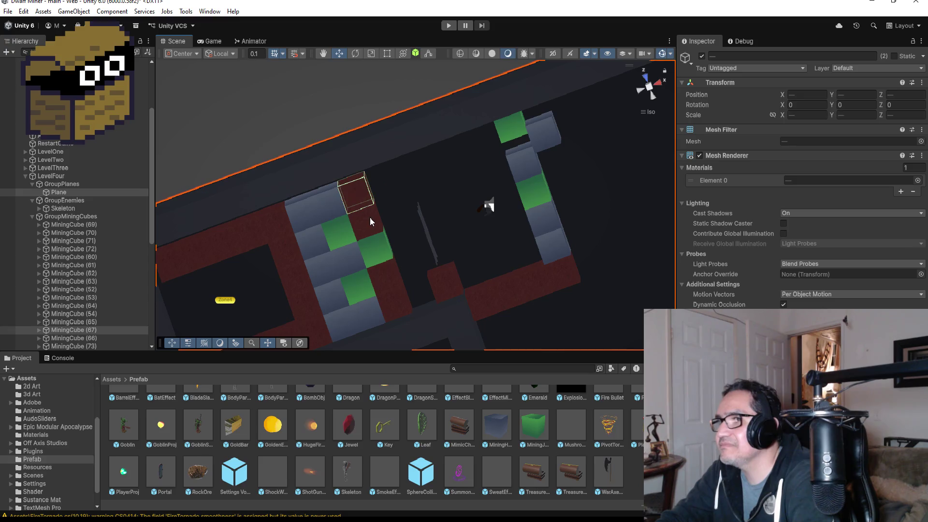
left_click(371, 218)
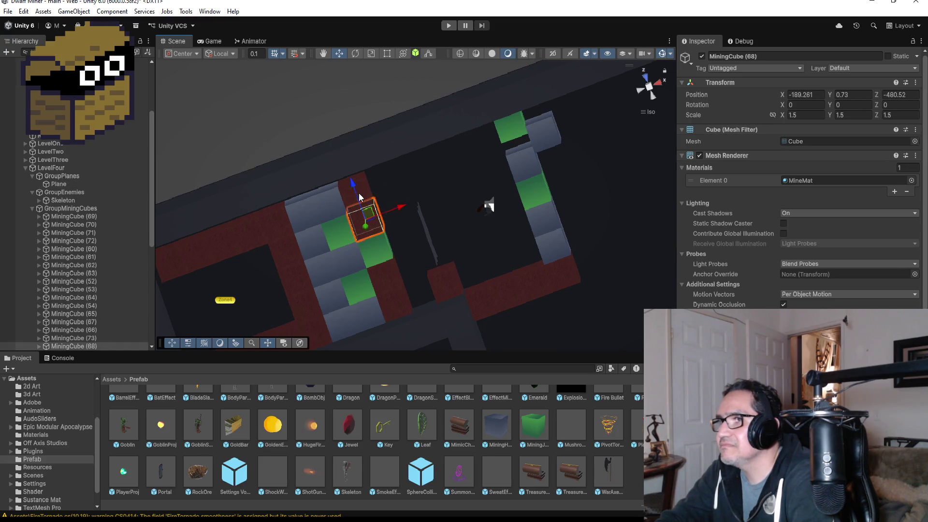
left_click(360, 182, "ctrl")
left_click(362, 190, "ctrl")
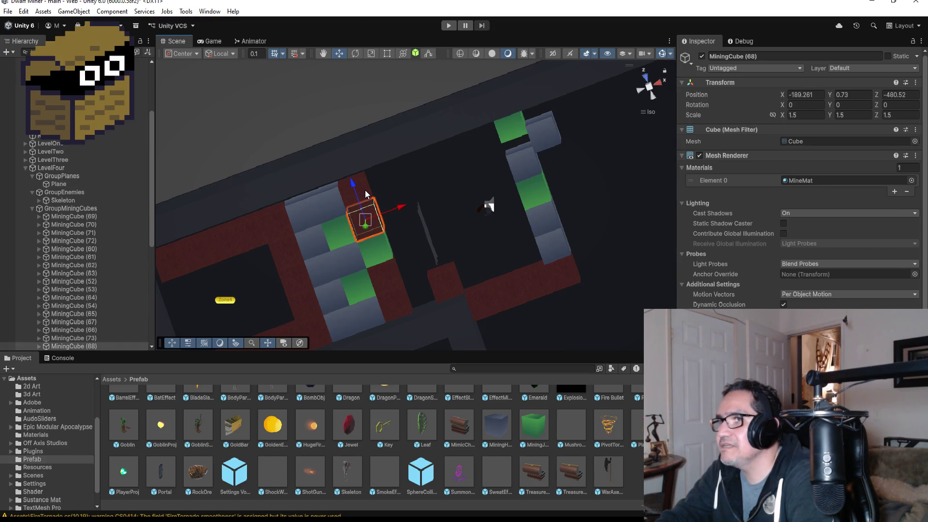
left_click(364, 189, "ctrl")
left_click(368, 190, "ctrl")
- Re-angle the view and paste another mining cube copy into the corridor
left_click_drag(434, 174, 402, 150)
left_click(396, 149)
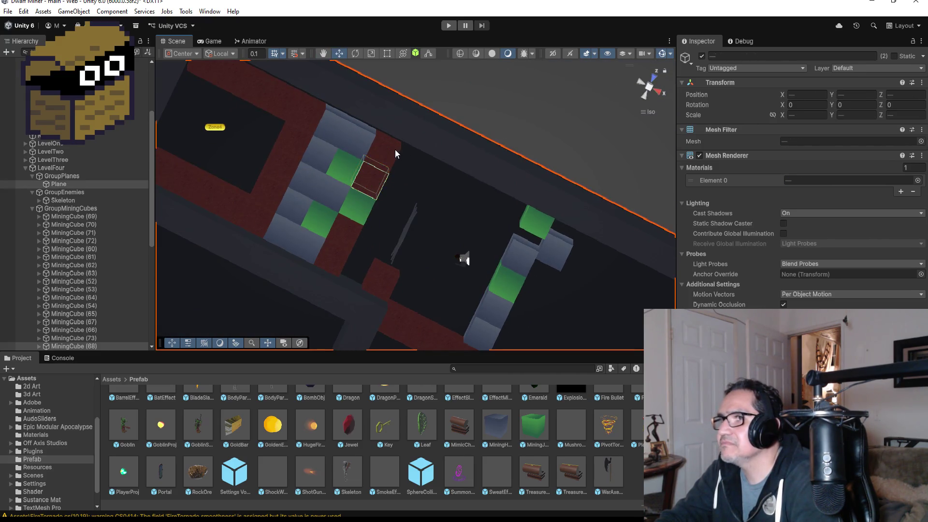
scroll(437, 174, "up", 1)
left_click_drag(460, 195, 402, 138)
left_click(401, 138)
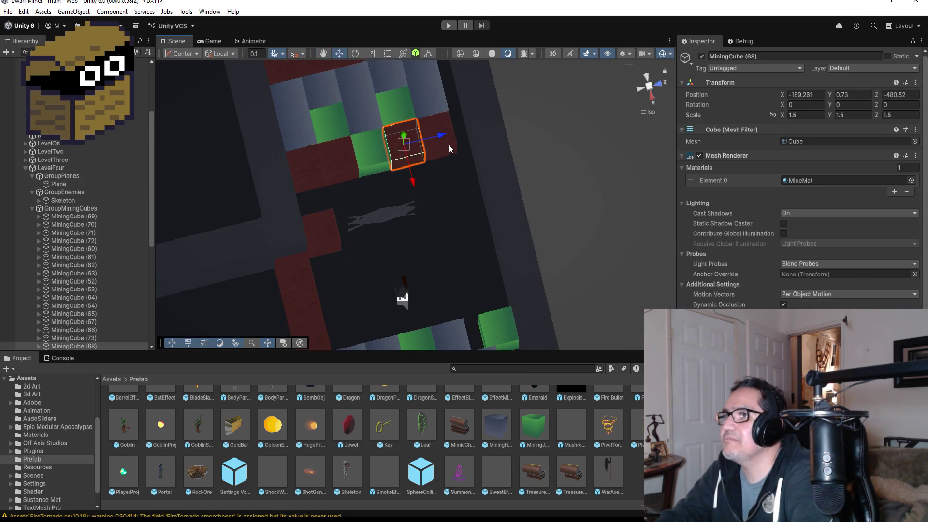
left_click(446, 143, "ctrl")
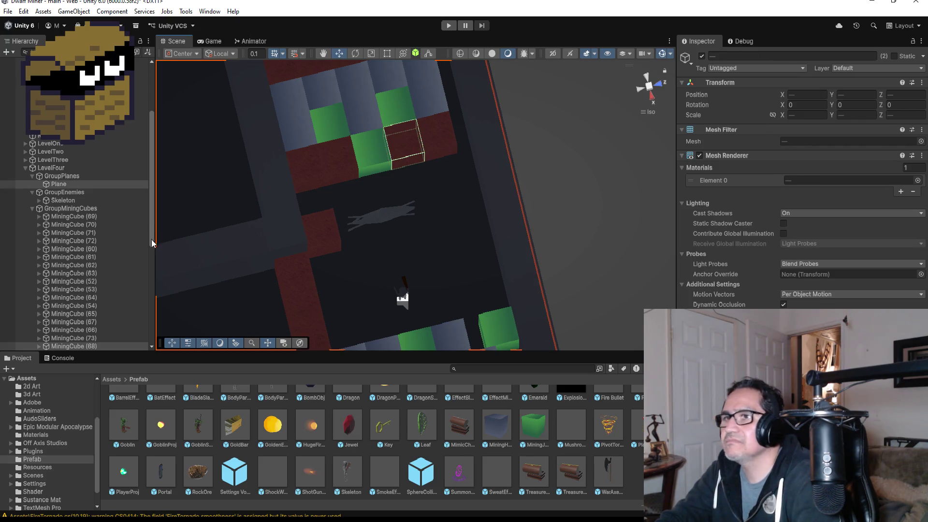
left_click(409, 148)
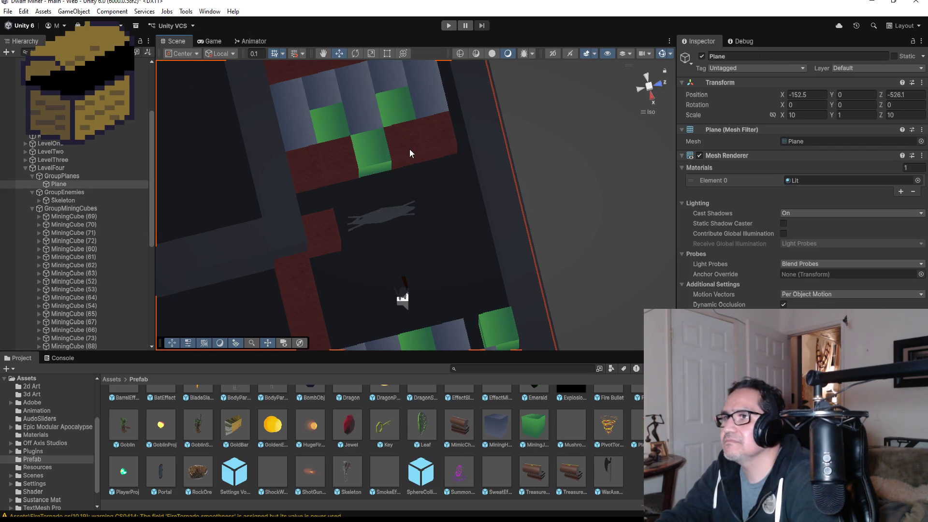
key("ctrl+v")
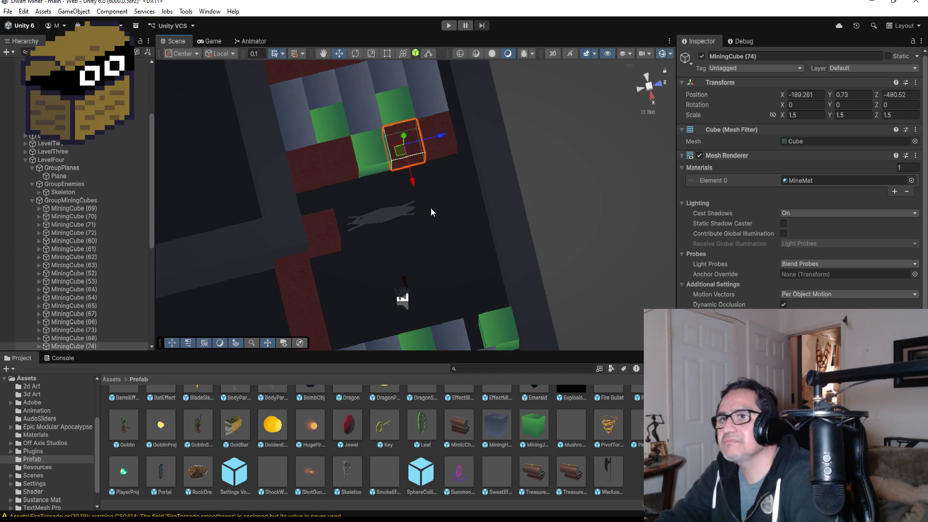
left_click_drag(414, 181, 444, 241)
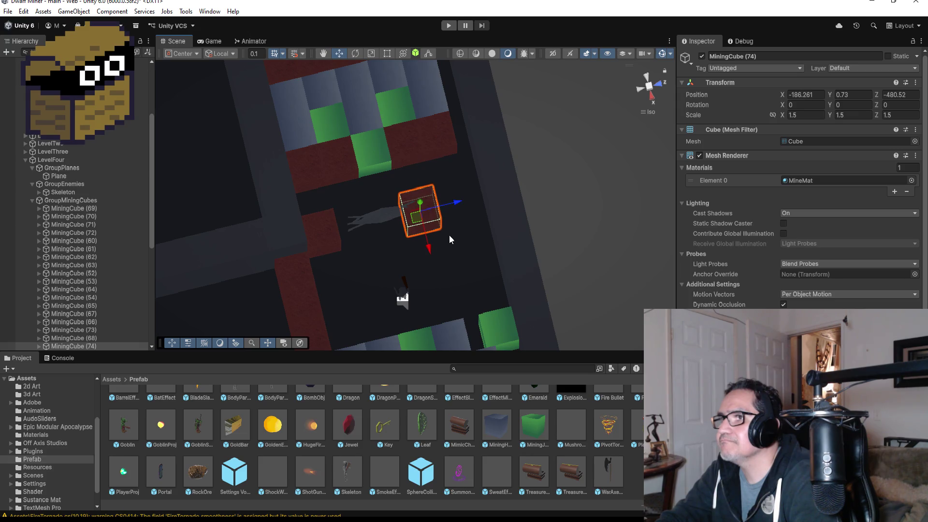
- Nudge SpiderWeb (1) along the corridor to Z -482.66
left_click(378, 216)
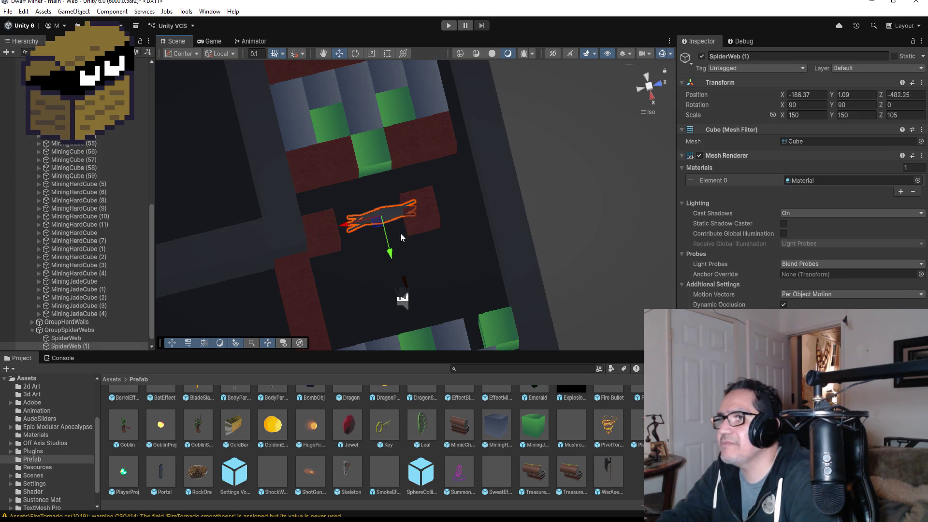
left_click_drag(345, 230, 335, 233)
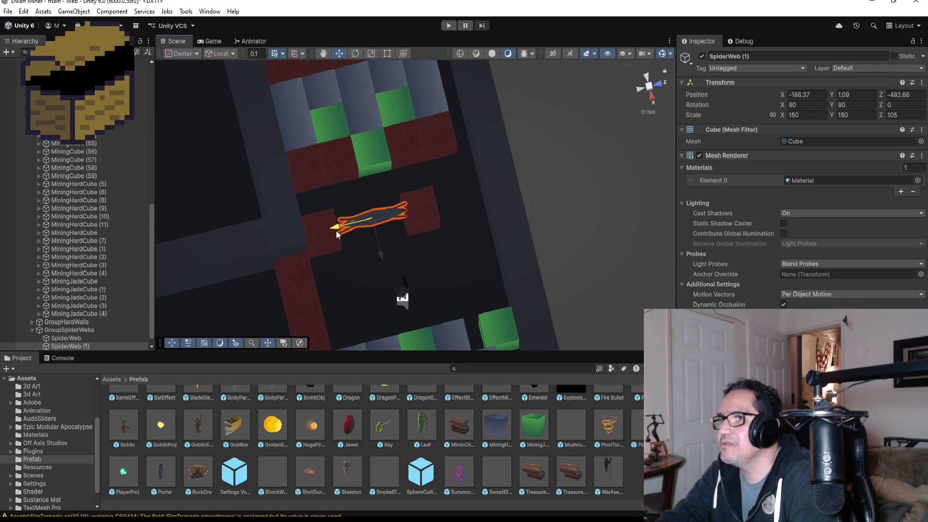
left_click(433, 204)
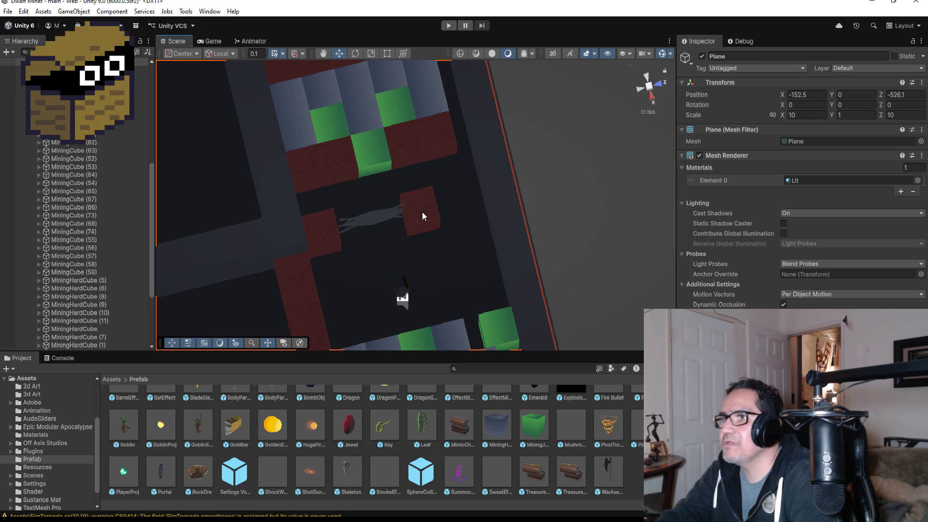
- Duplicate MiningCube (74) into MiningCube (75) further along the corridor
left_click(422, 215)
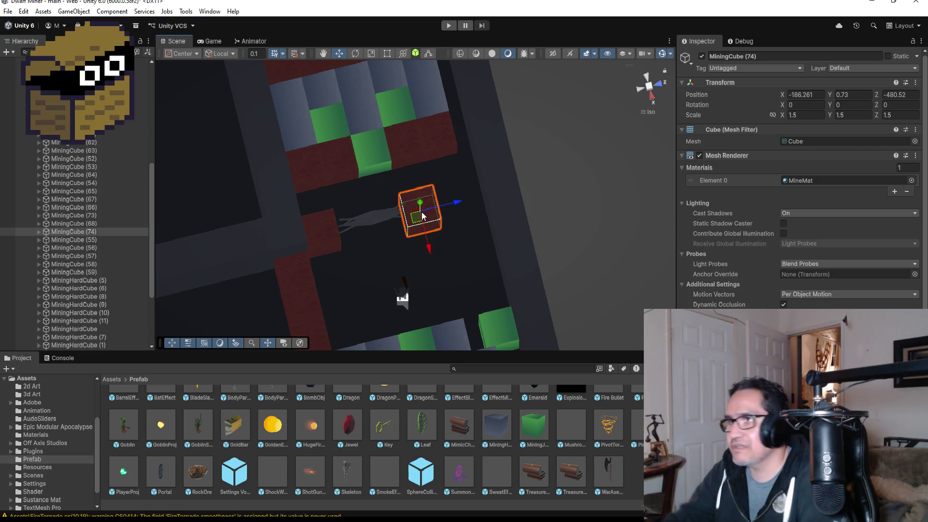
scroll(483, 219, "up", 5)
scroll(498, 235, "down", 3)
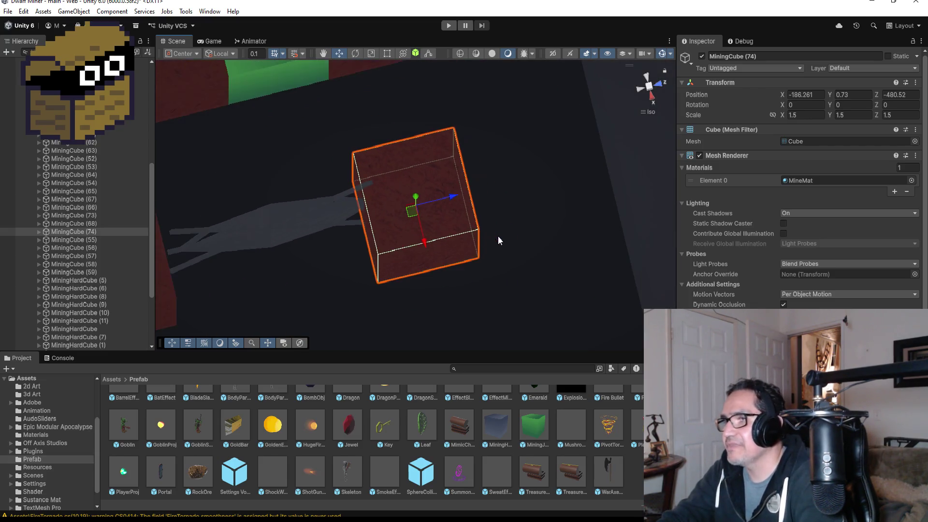
mouse_move(500, 255)
left_mouse_down()
mouse_move(474, 234)
mouse_move(507, 175)
mouse_move(651, 203)
left_mouse_up()
left_click_drag(536, 217, 580, 224)
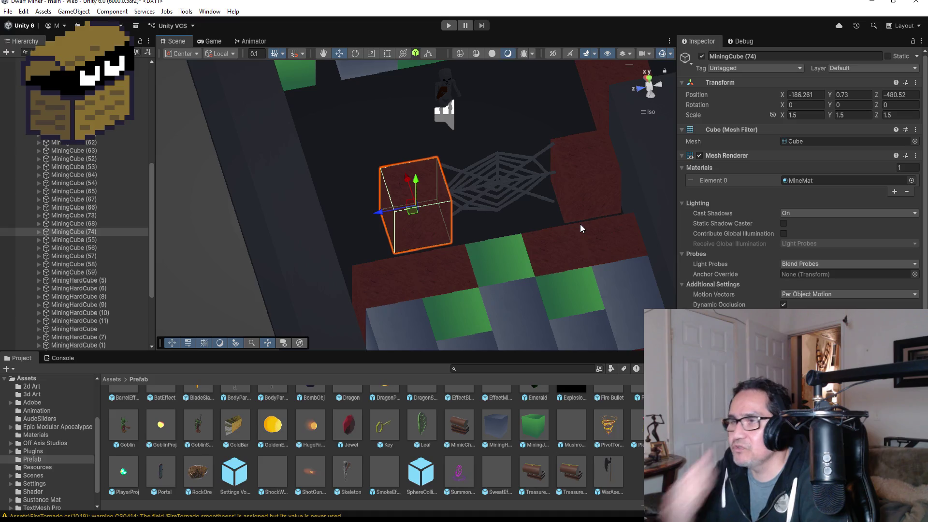
left_click(95, 232)
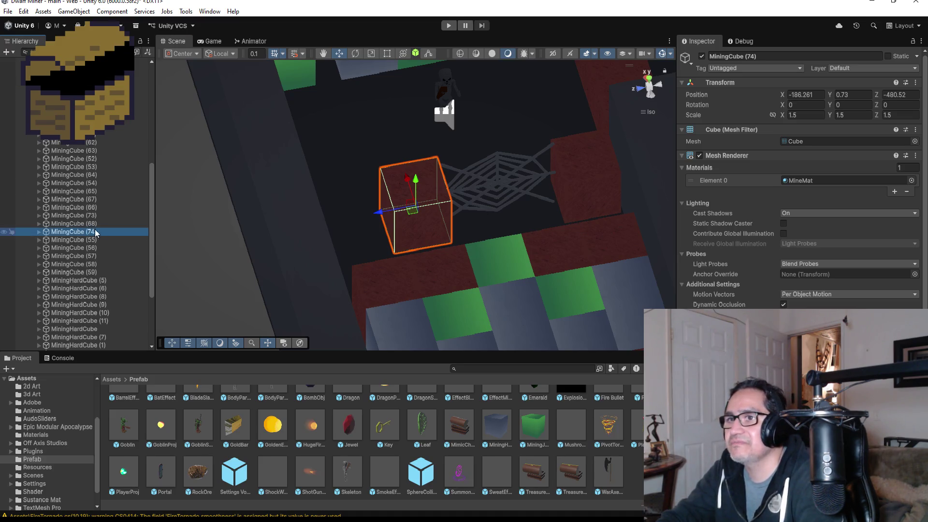
key("ctrl+d")
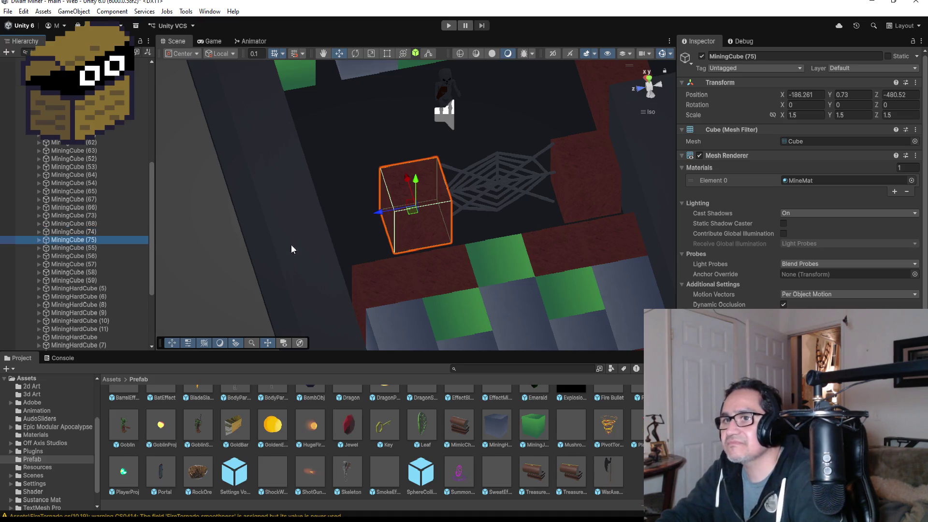
left_click_drag(382, 213, 323, 222)
left_click_drag(439, 239, 584, 285)
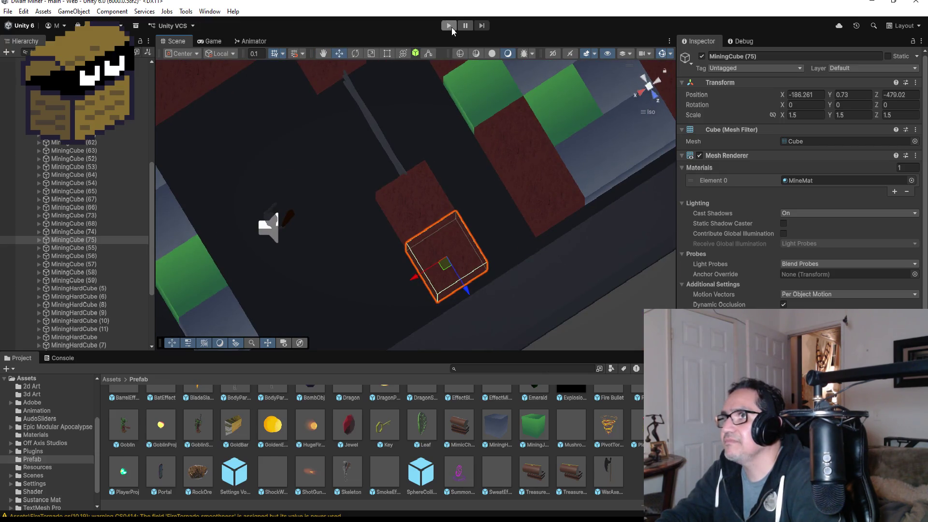
- Play the level and walk the corridors, dropping a bomb and collecting gems
left_click(452, 29)
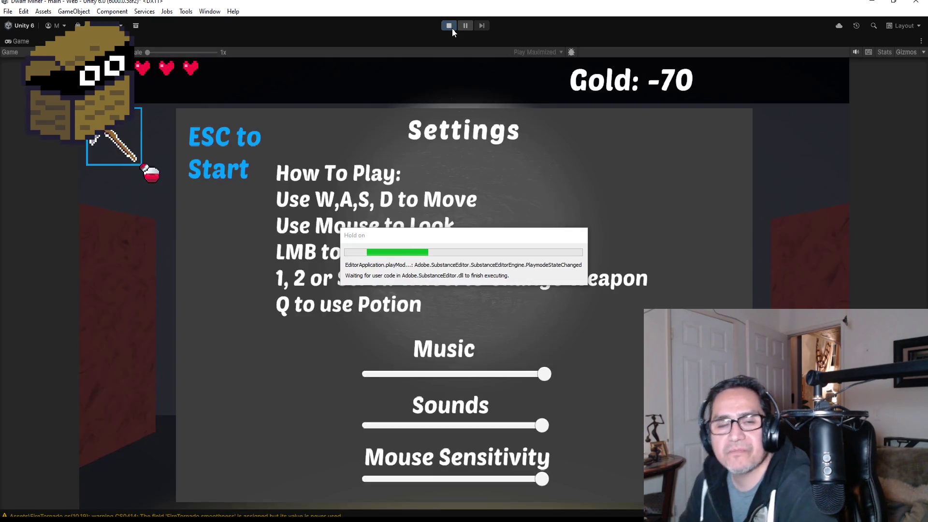
key("Escape")
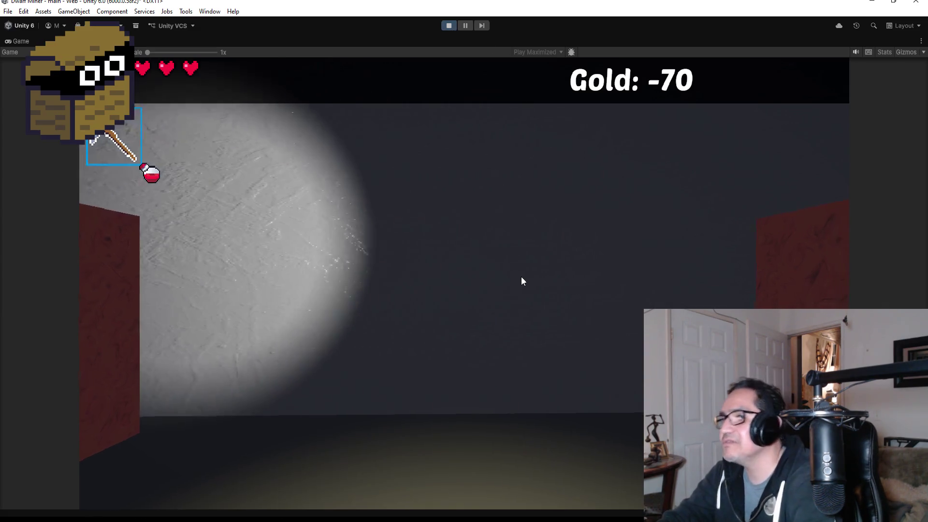
key("e")
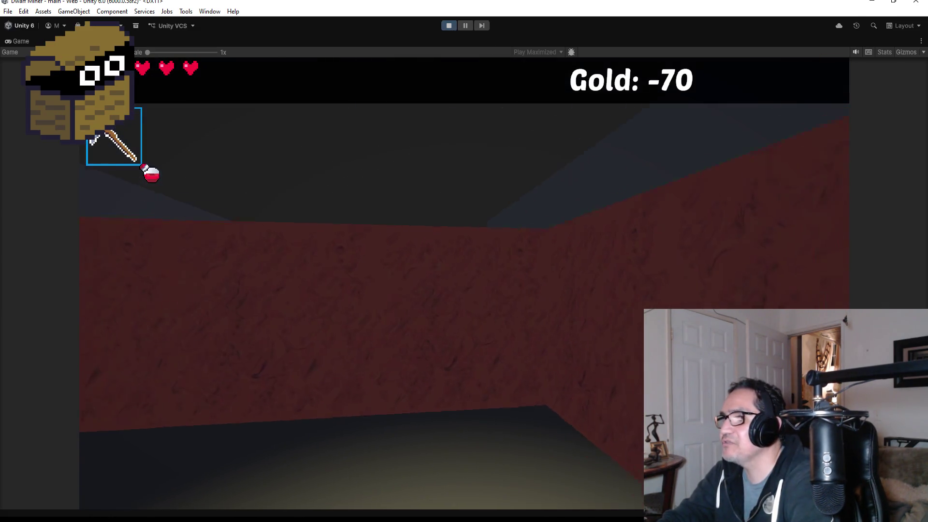
key("w")
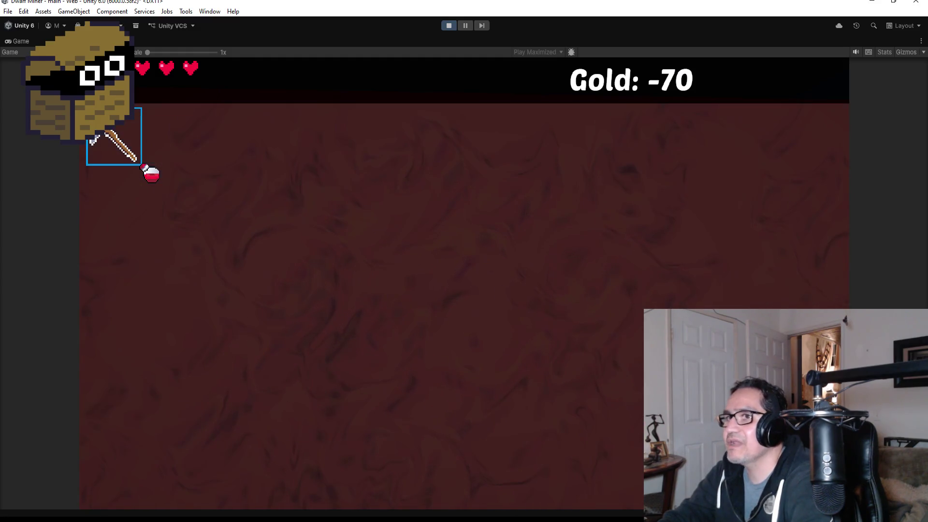
key("e")
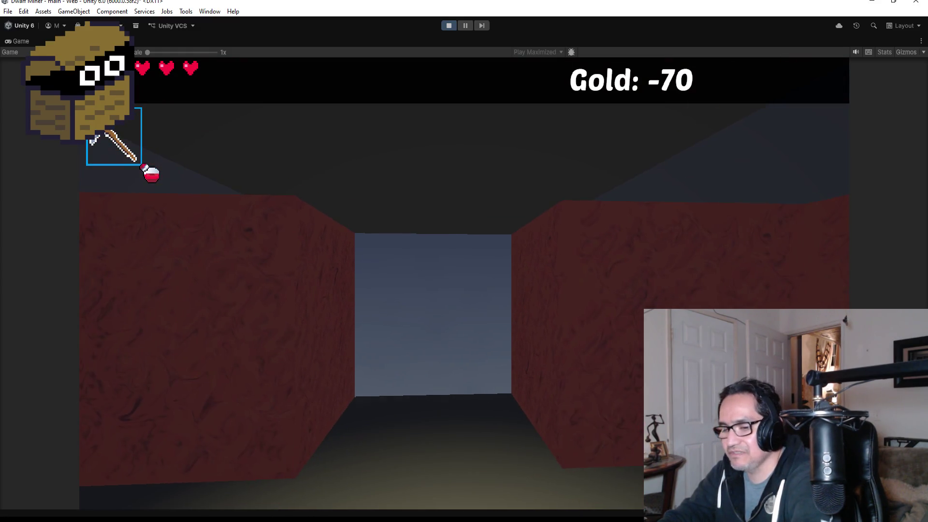
key("w")
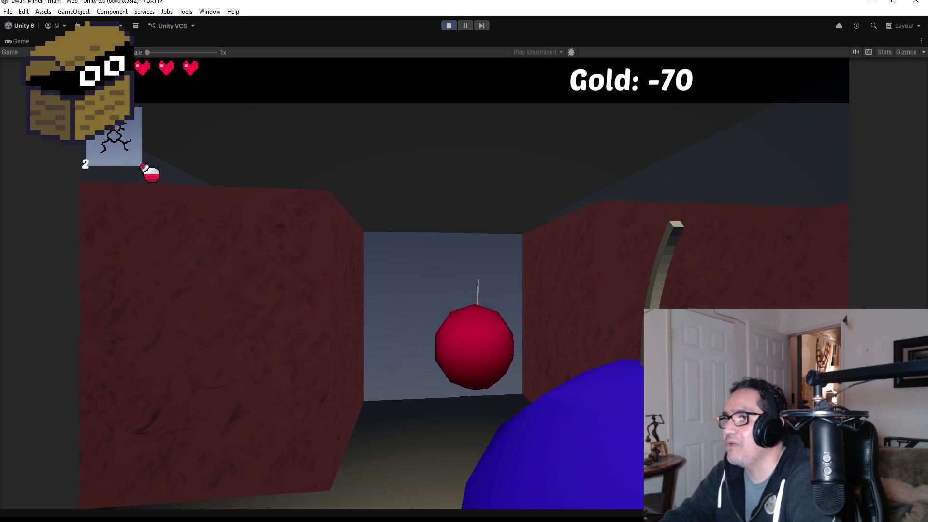
key("w")
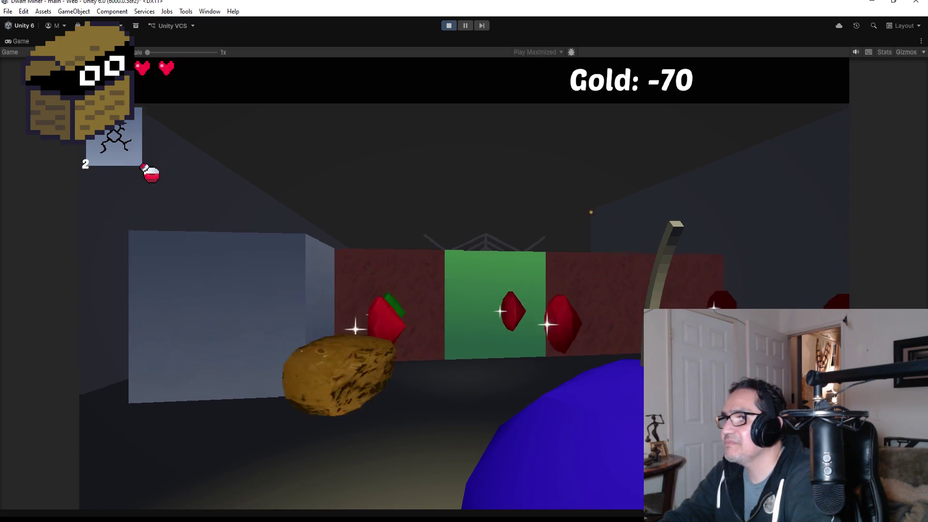
key("w")
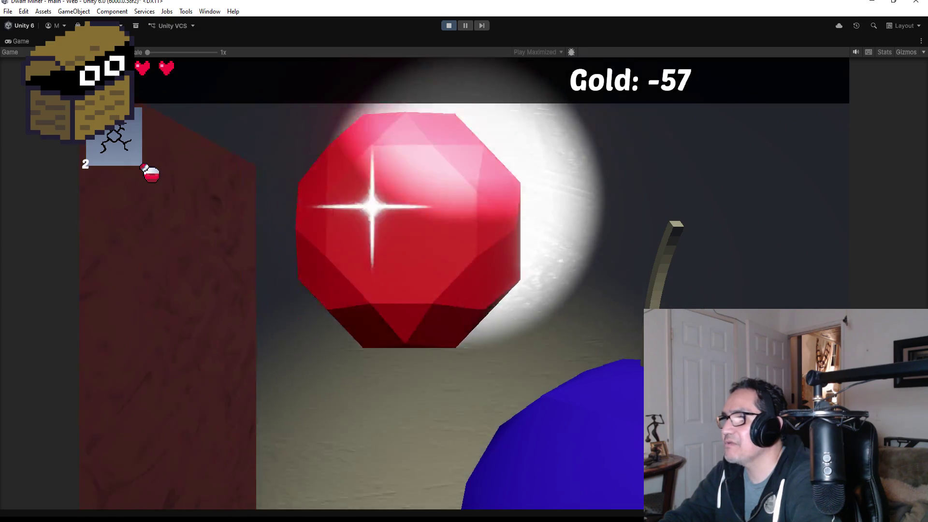
key("w")
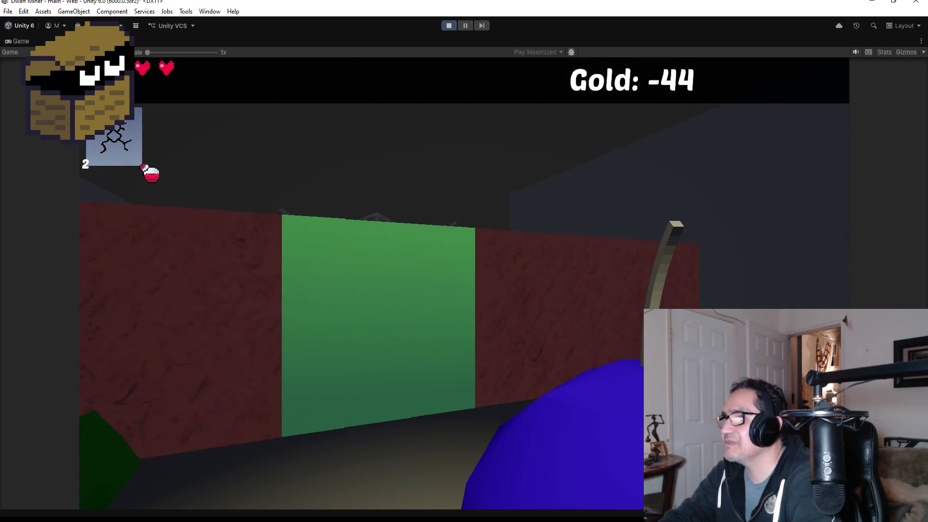
key("w")
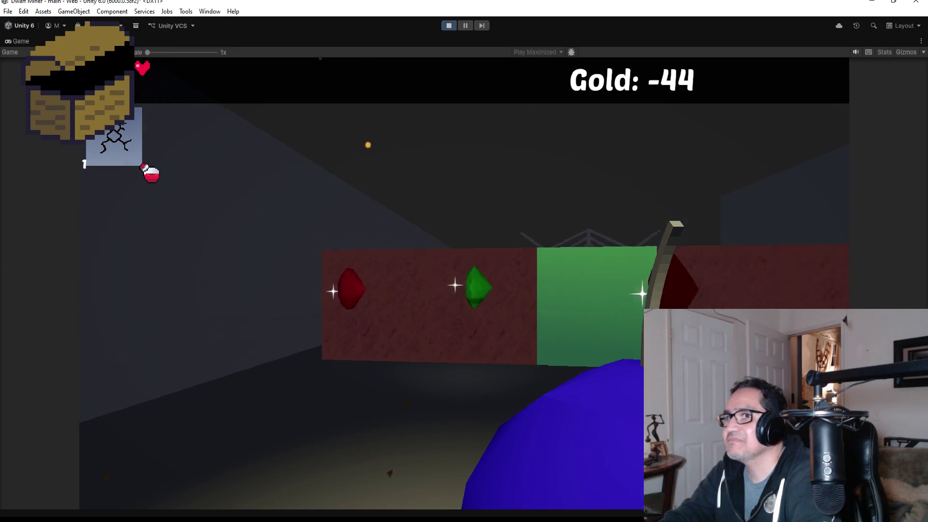
key("s")
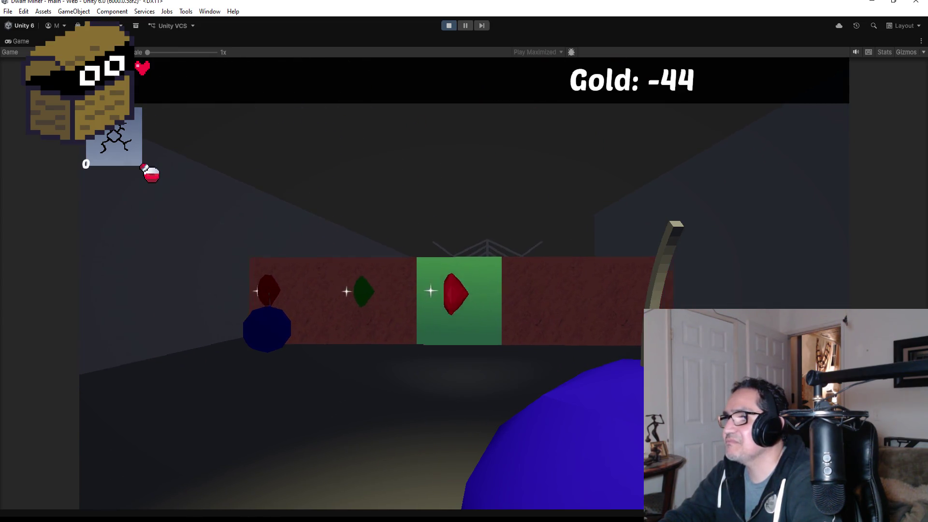
key("w")
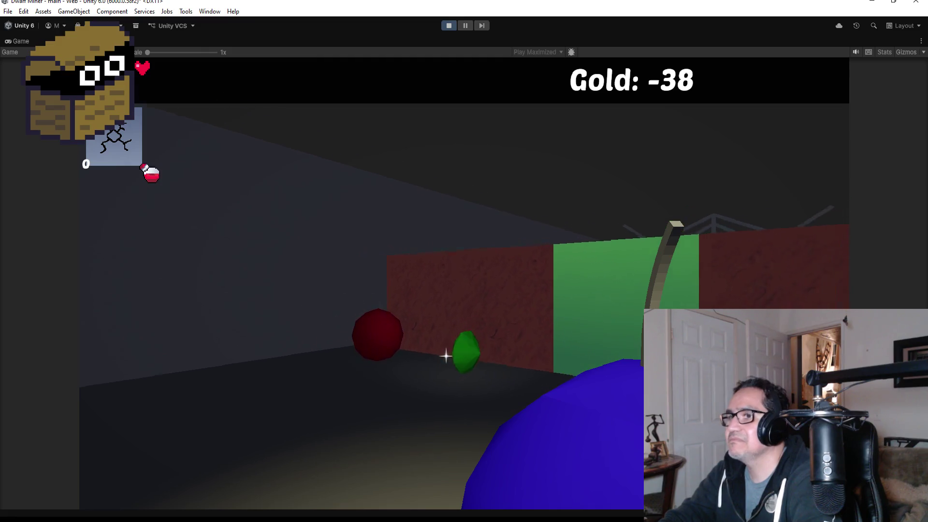
key("w")
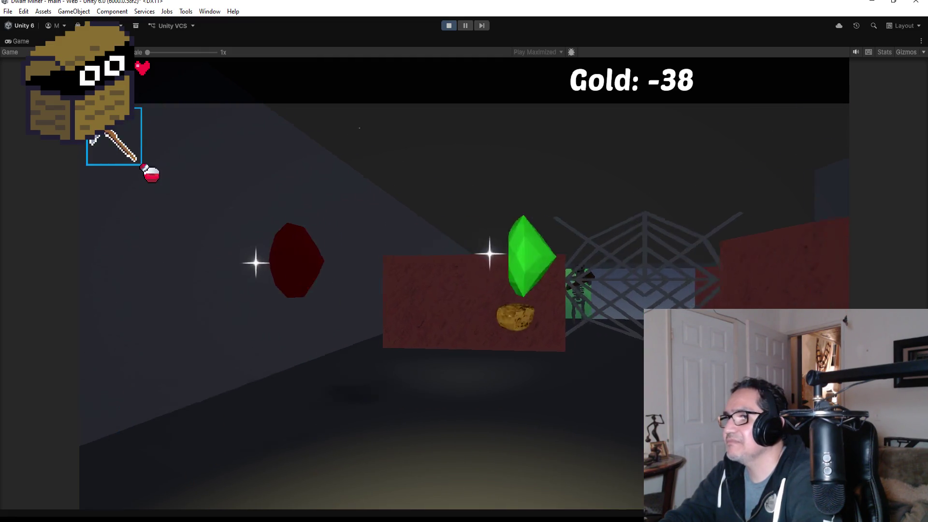
key("w")
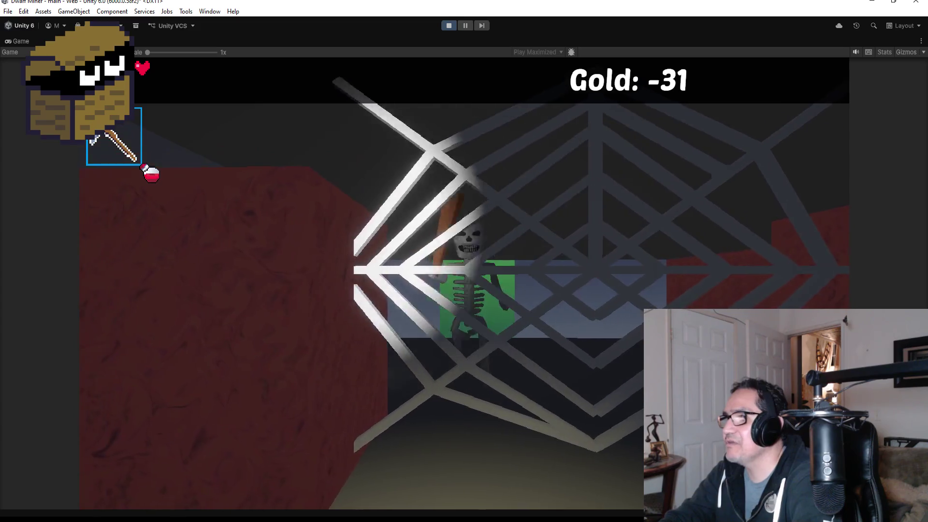
- Strike the skeleton with the sword, walk past the web, and open Settings
key("2")
left_click(464, 282)
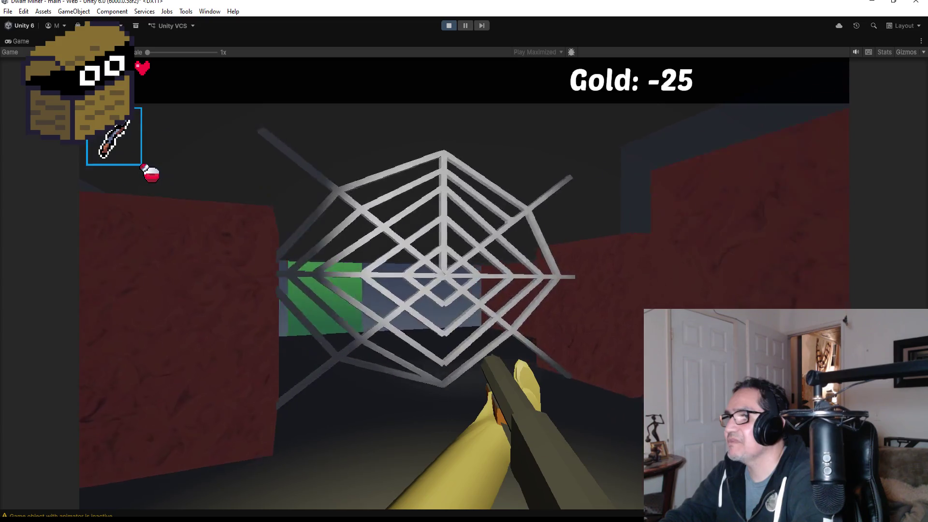
key("w")
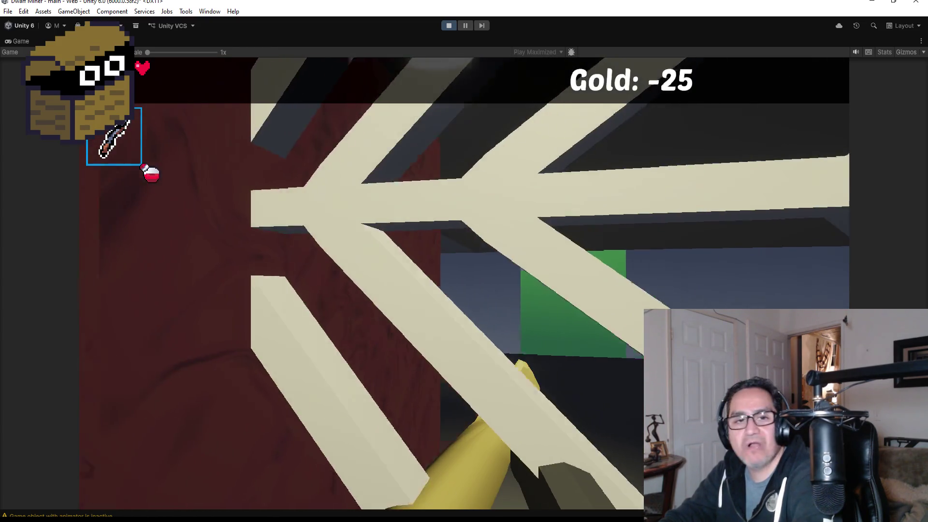
key("s")
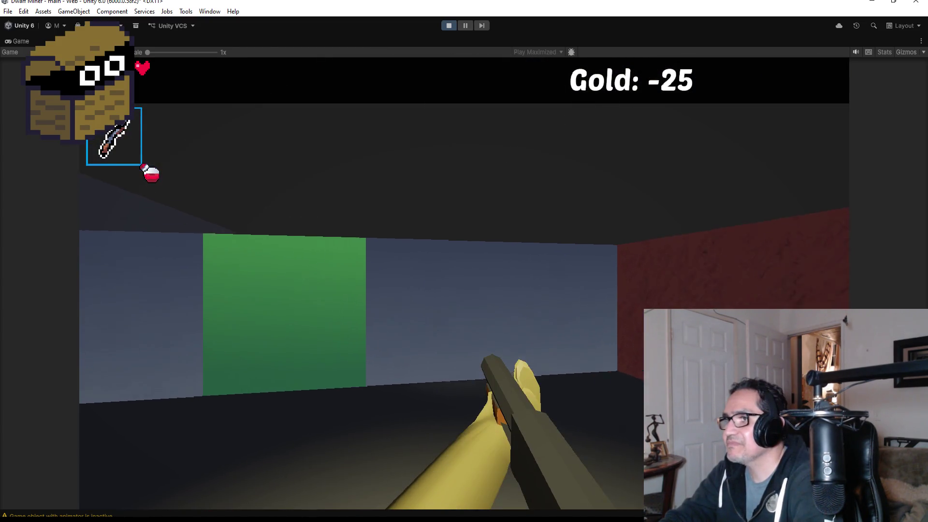
key("d")
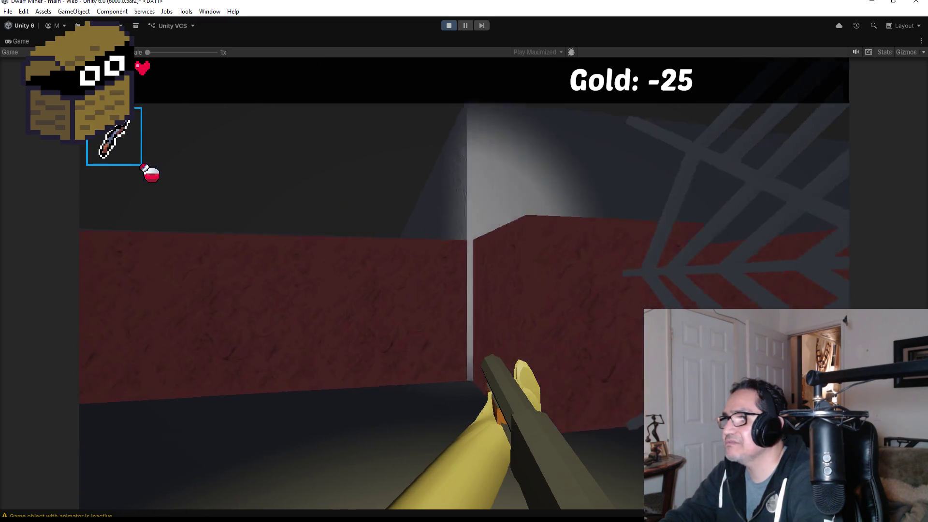
key("a")
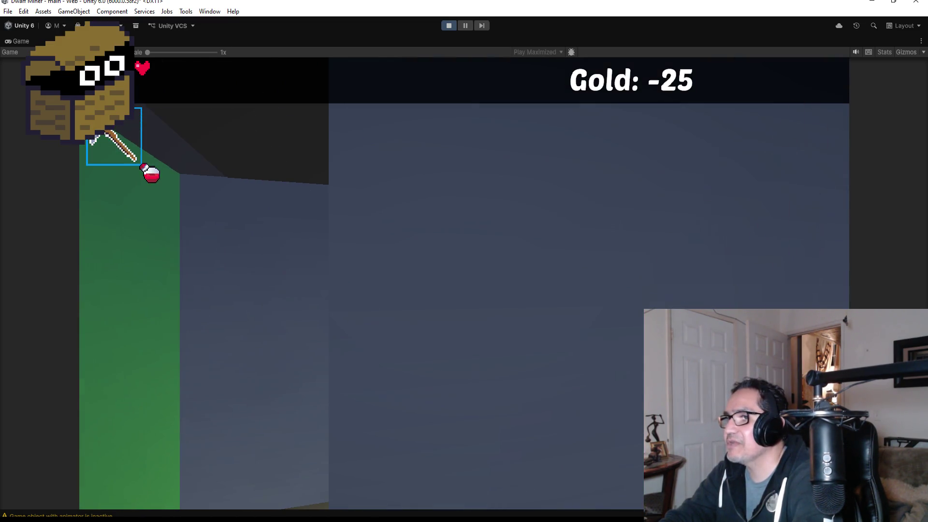
key("w")
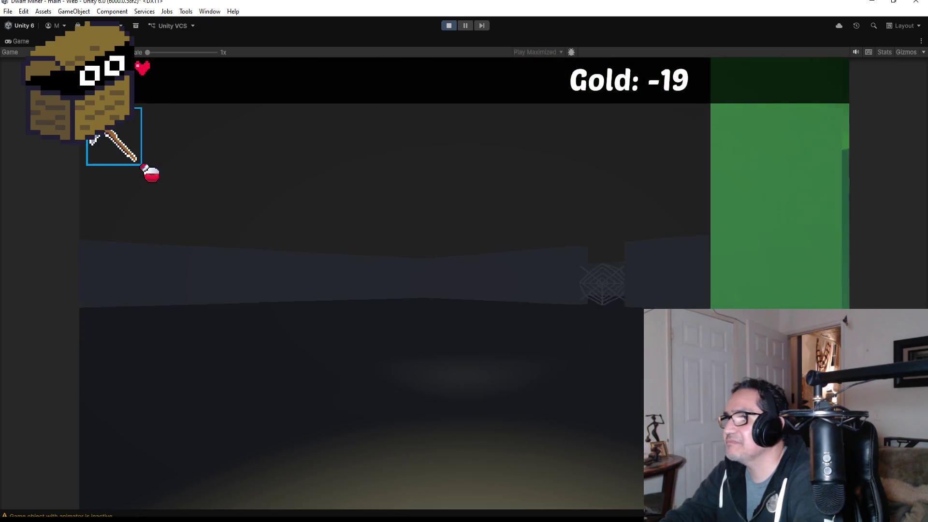
key("d")
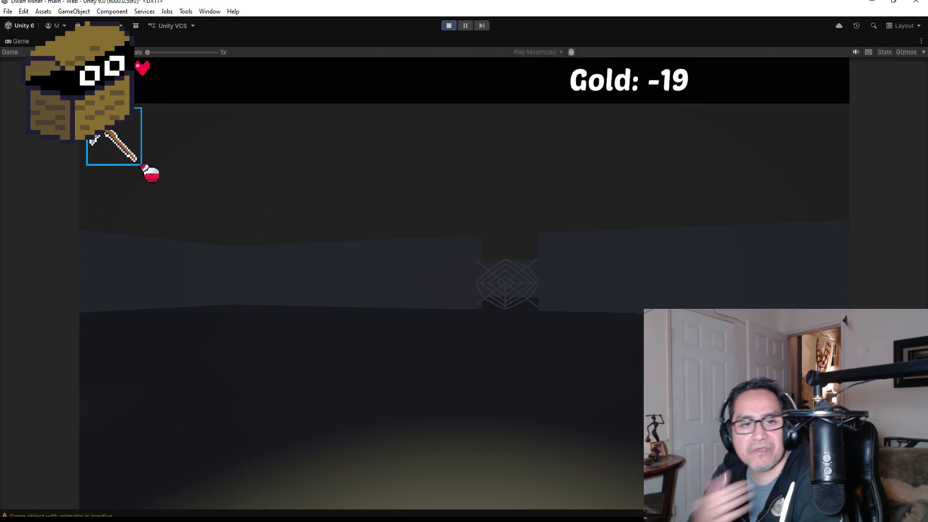
key("d")
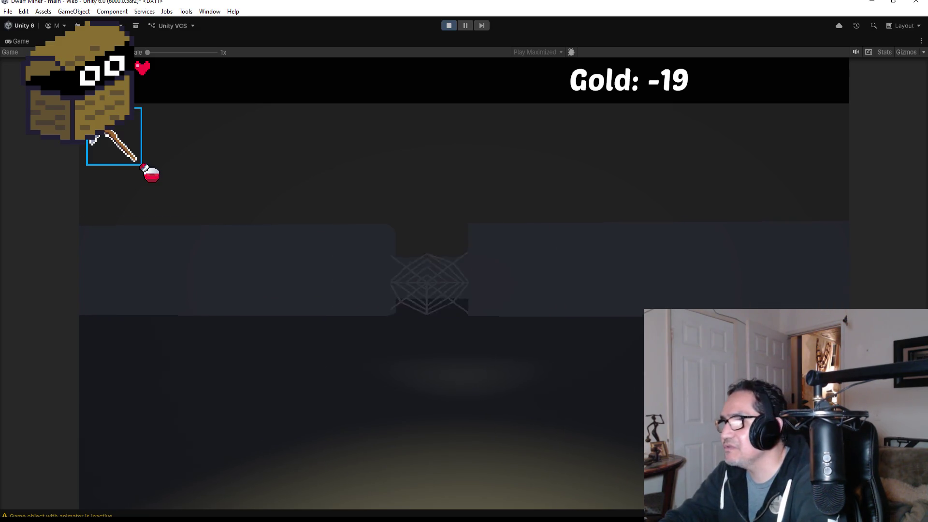
key("Escape")
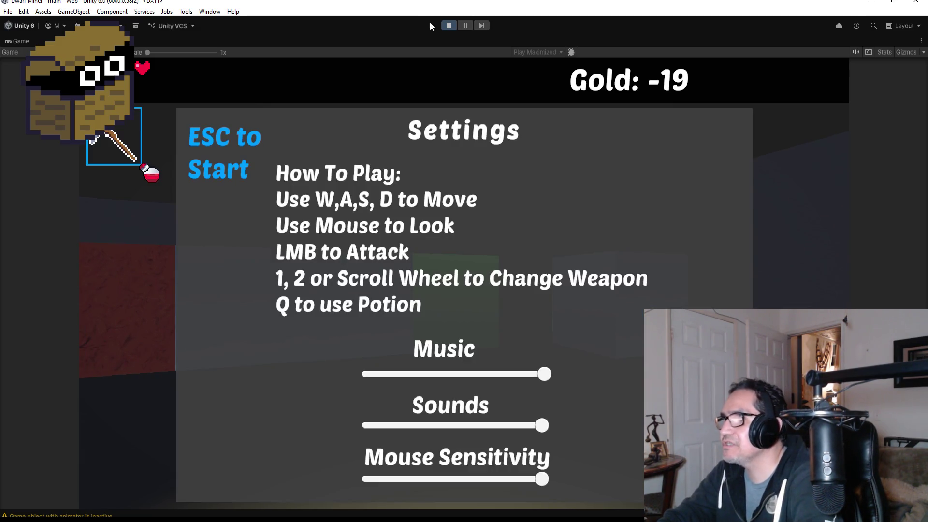
left_click(449, 25)
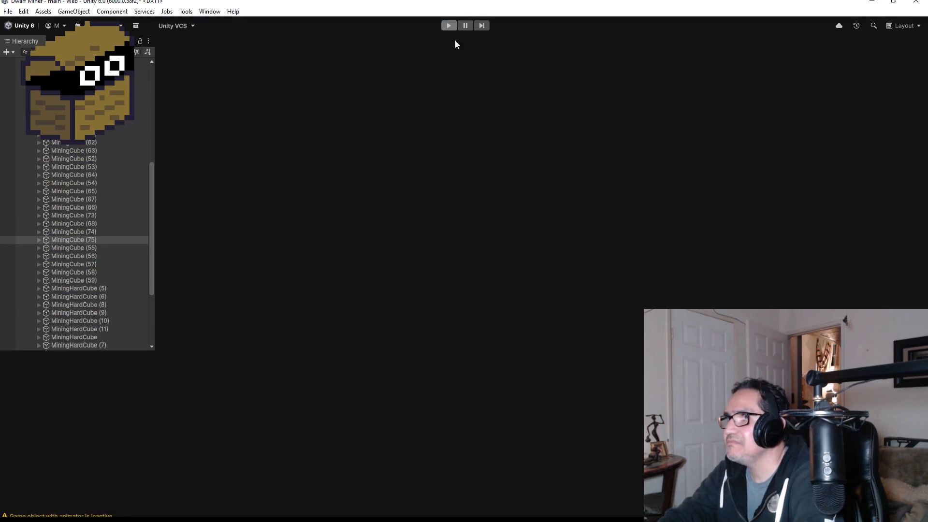
- Zoom out the Scene view and select the floor Plane and MiningHardCube (8)
scroll(450, 226, "down", 3)
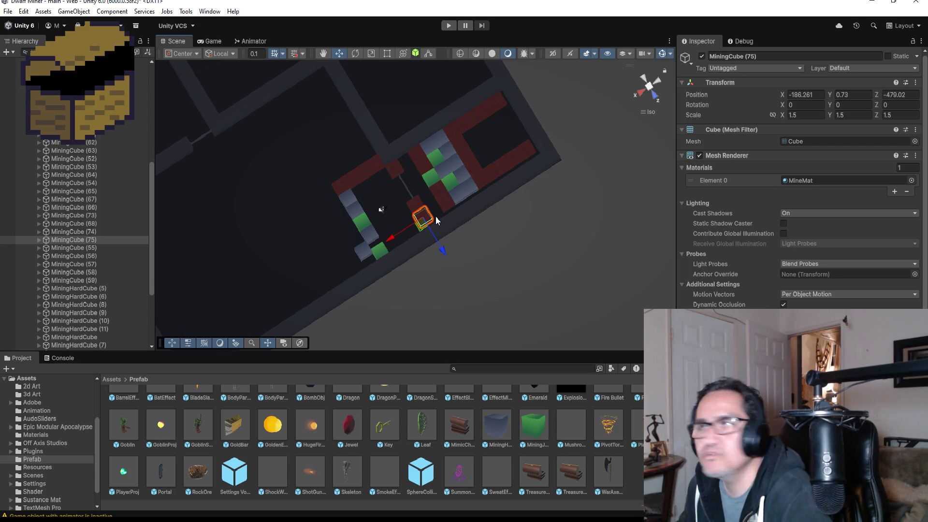
scroll(370, 167, "down", 3)
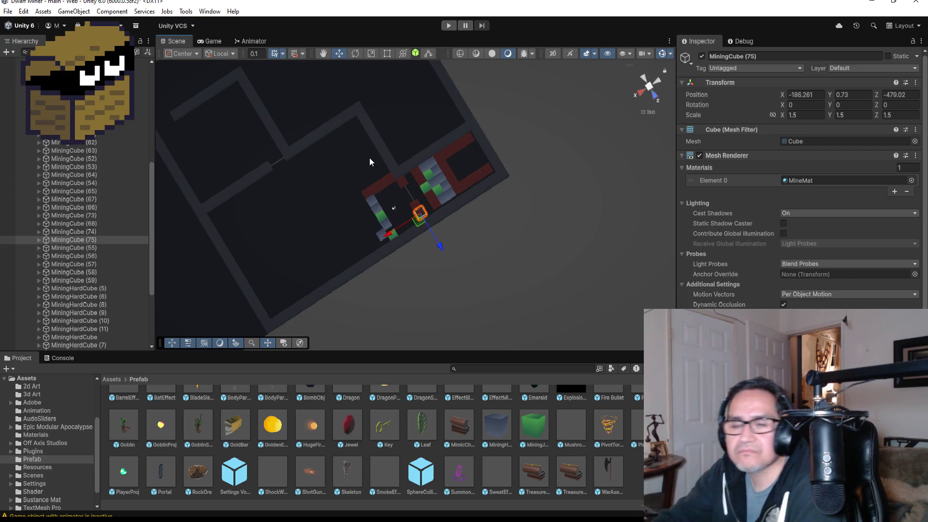
left_click(389, 179)
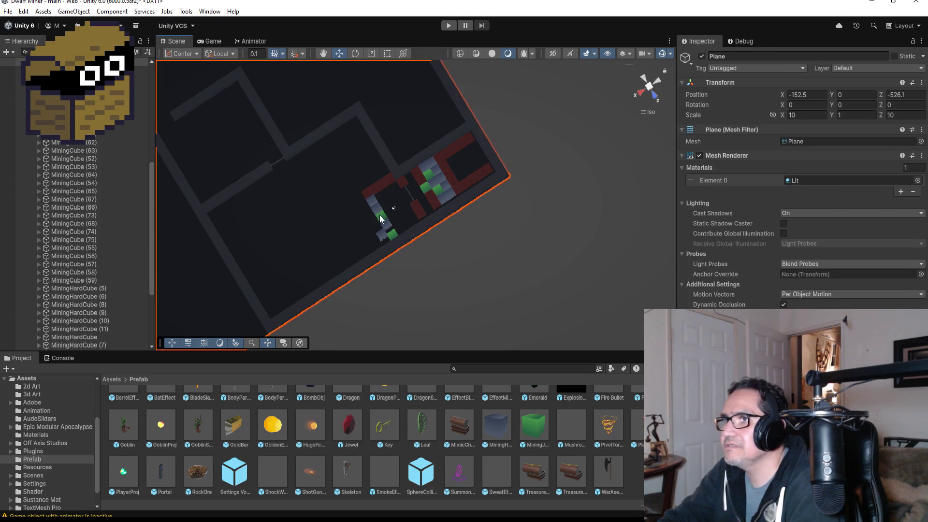
left_click(372, 203)
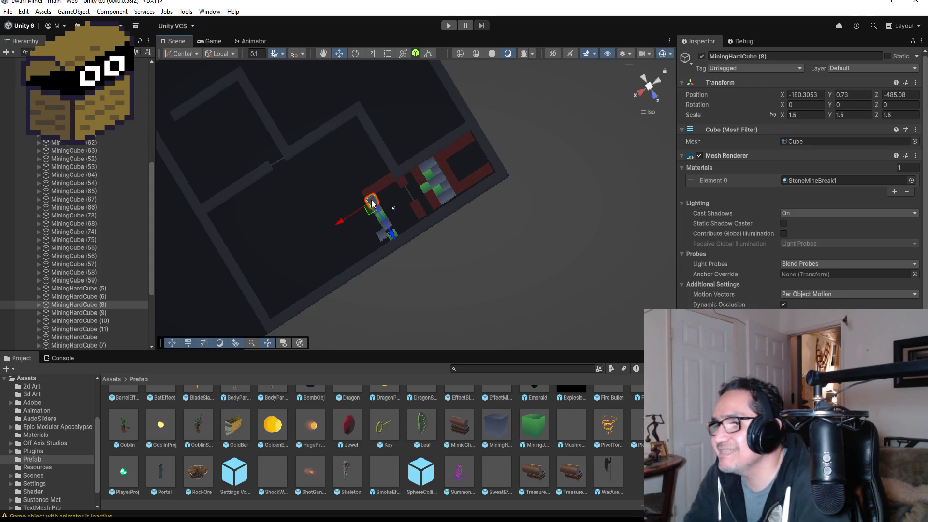
scroll(227, 412, "up", 1)
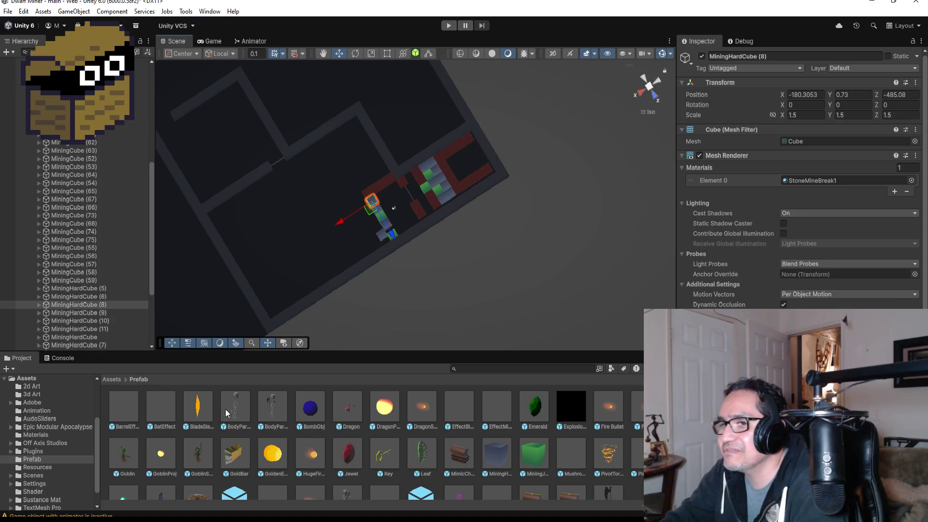
left_click(111, 379)
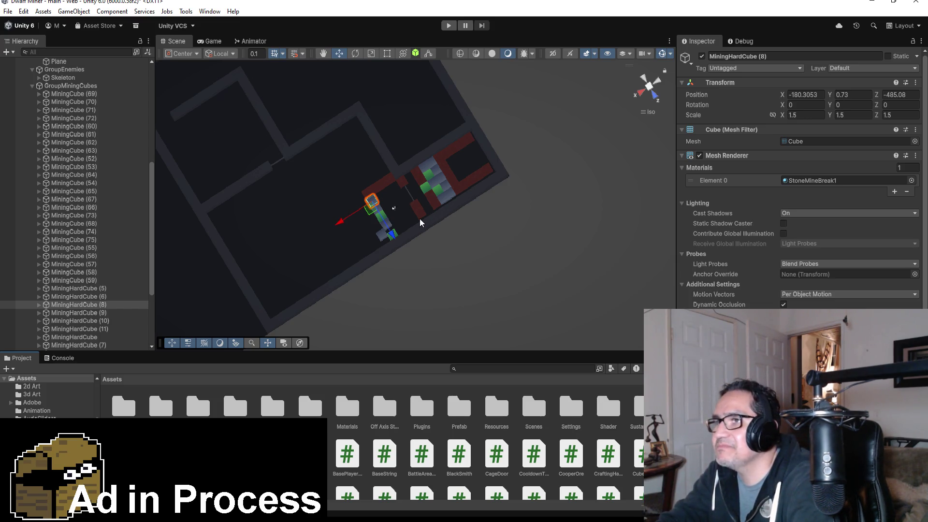
- Orbit around the maze and select the mining cube beside the hard cube
scroll(410, 219, "up", 4)
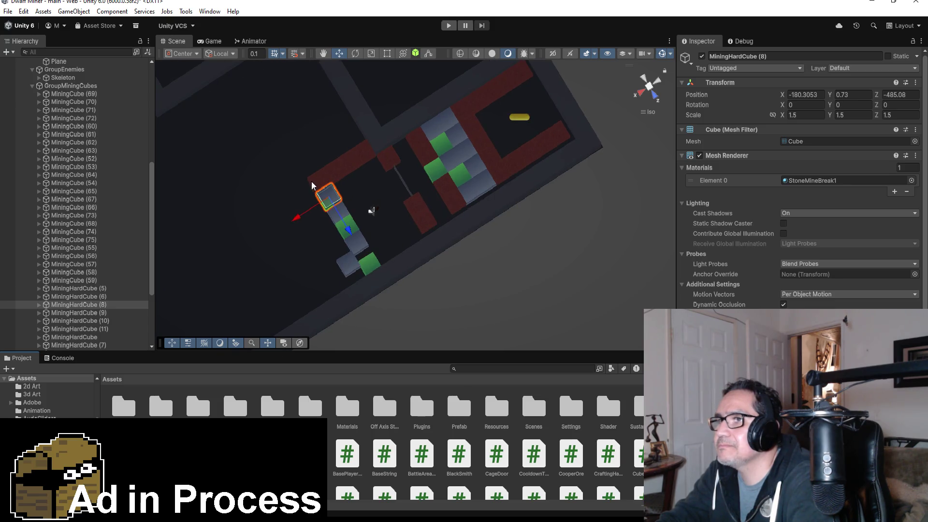
scroll(339, 223, "down", 3)
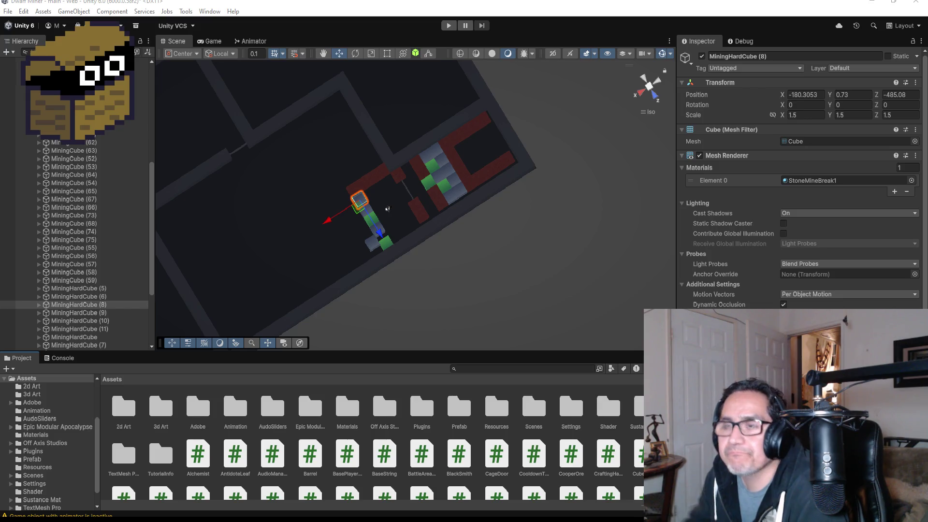
mouse_move(382, 245)
left_mouse_down()
mouse_move(375, 193)
mouse_move(332, 175)
mouse_move(336, 190)
left_mouse_up()
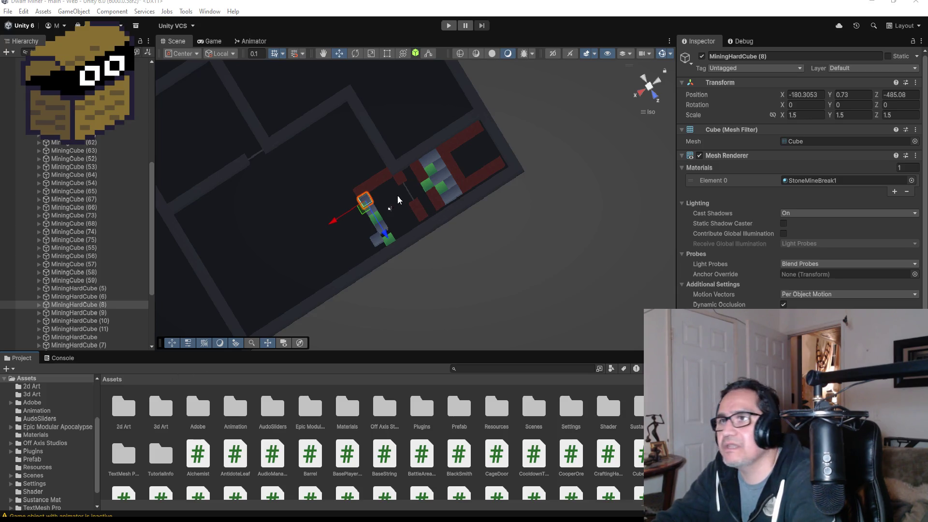
scroll(342, 209, "down", 1)
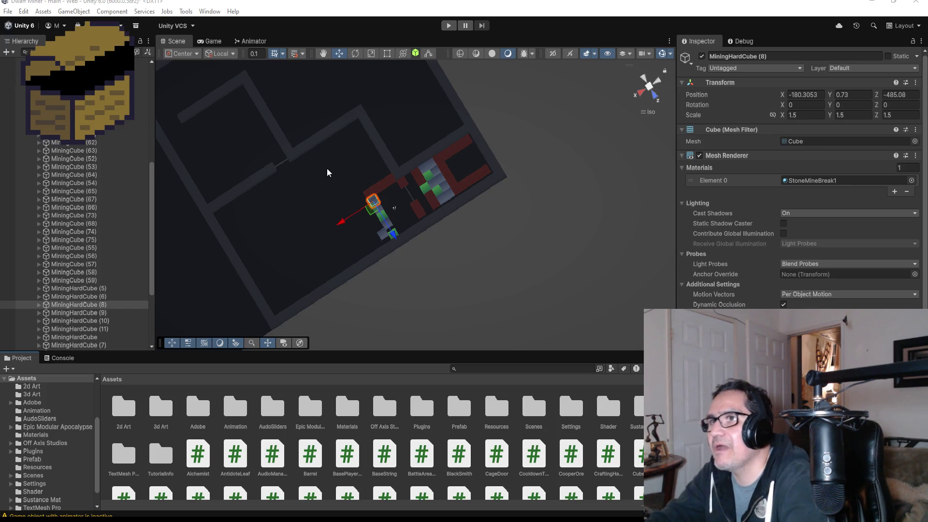
scroll(355, 196, "up", 3)
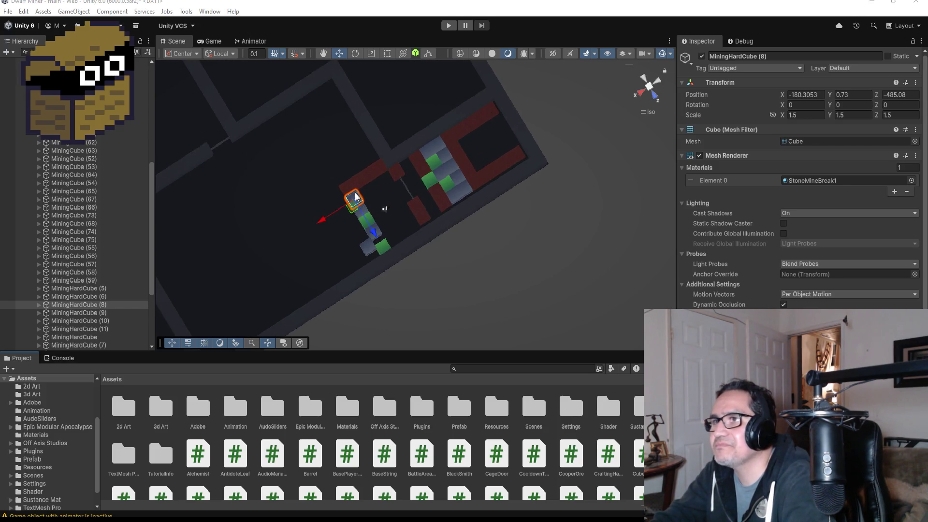
left_click(347, 188)
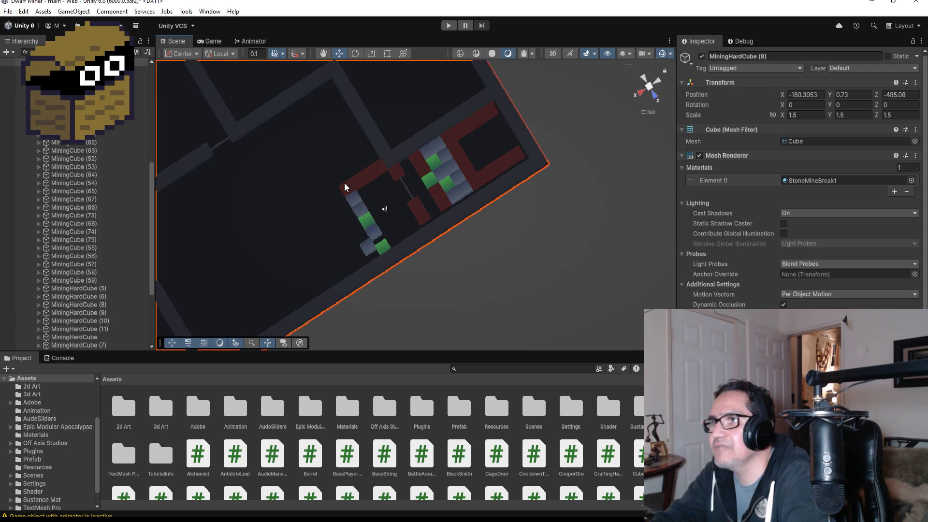
left_click(370, 173)
left_click(366, 178)
left_click(365, 177, "shift")
scroll(342, 160, "down", 5)
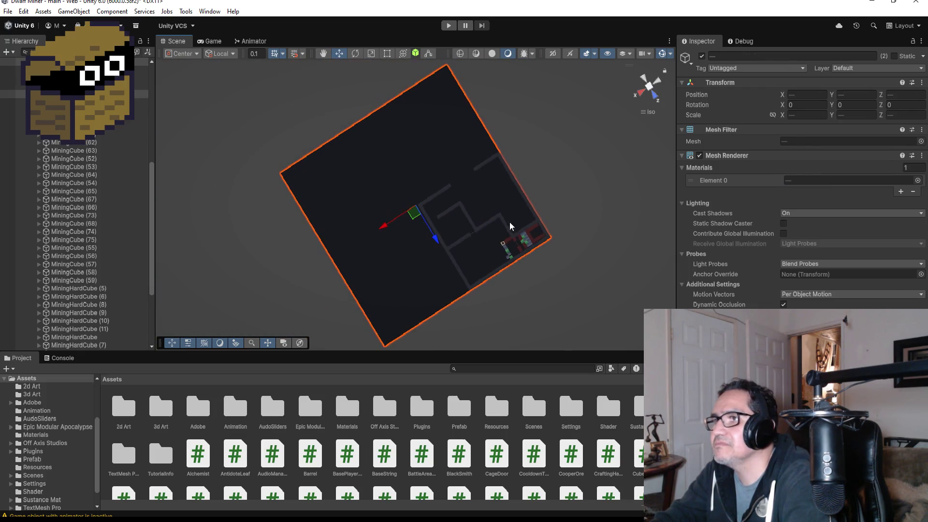
scroll(510, 225, "up", 3)
scroll(566, 270, "up", 10)
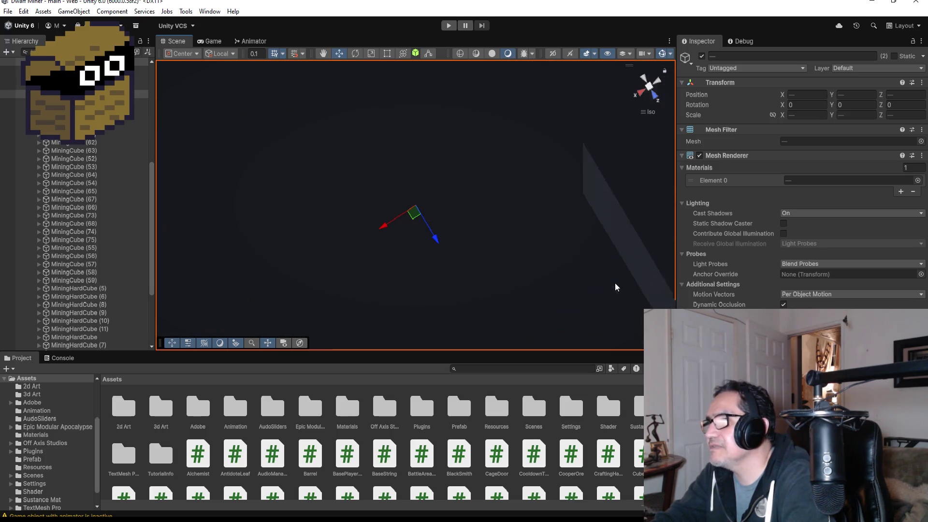
scroll(555, 264, "down", 3)
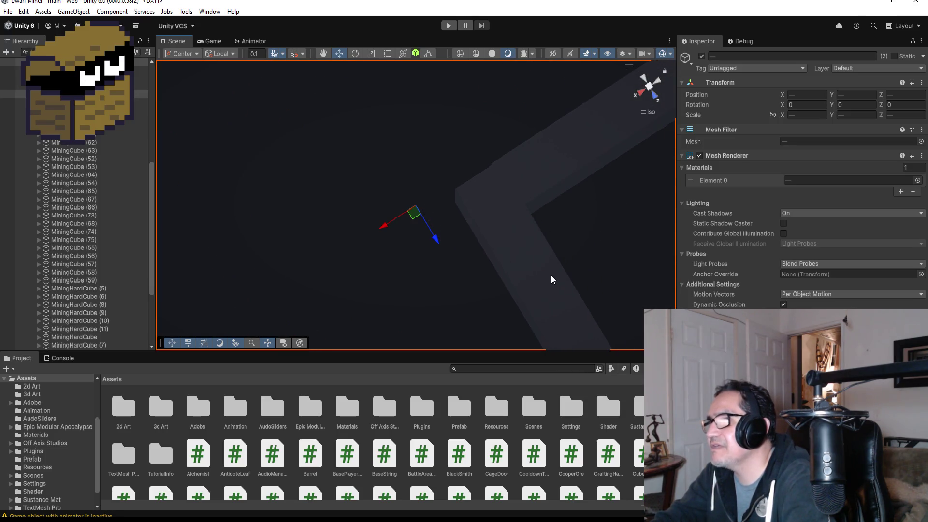
- Frame a HardWall and MiningCube (72), then box-select MiningCube (71) in the red corridor
left_click(550, 274)
key("f")
scroll(619, 267, "down", 6)
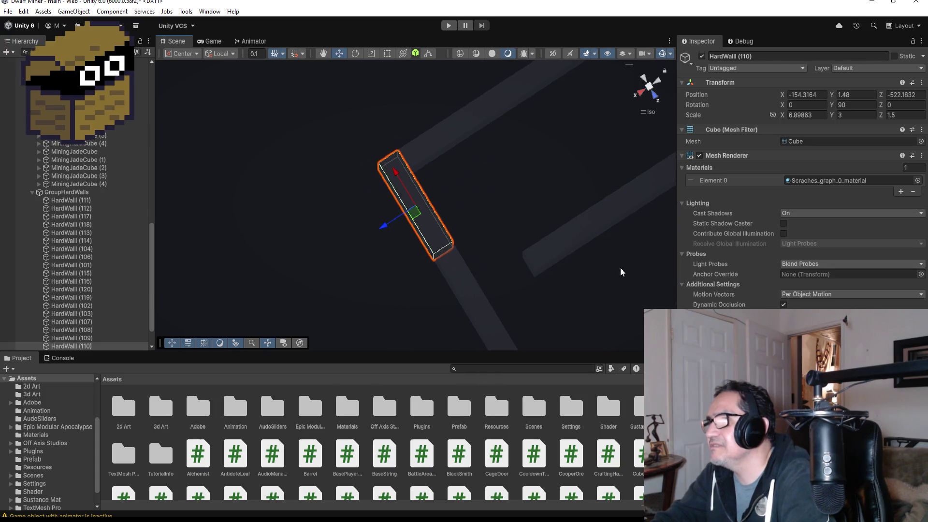
scroll(621, 269, "down", 4)
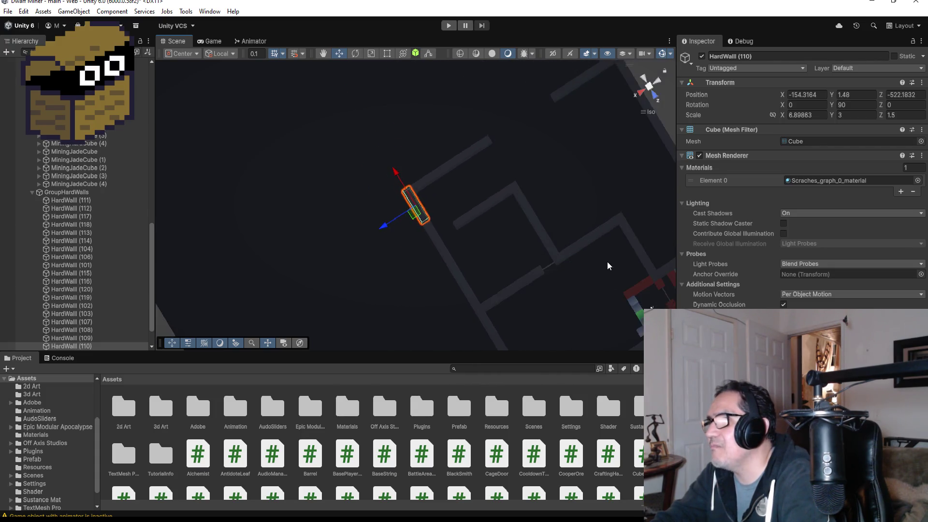
left_click(584, 262)
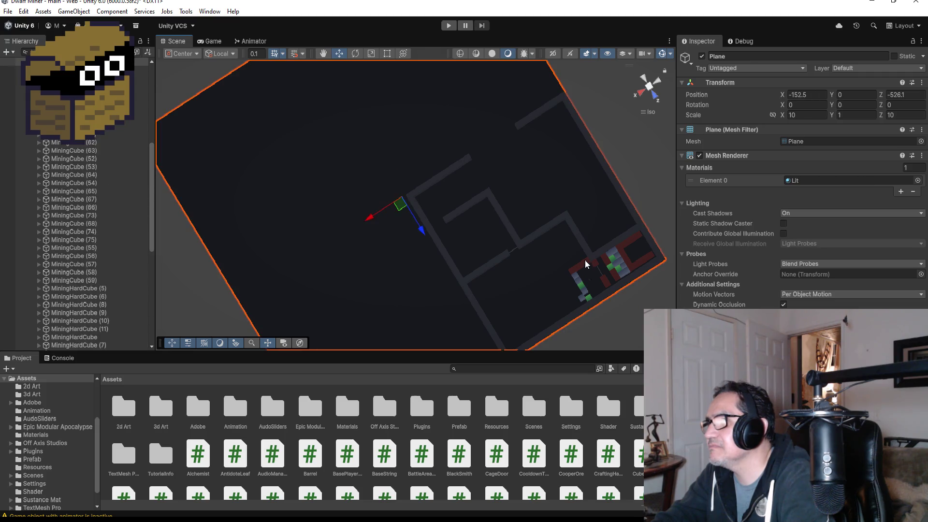
left_click(585, 261)
scroll(601, 265, "up", 5)
key("f")
scroll(442, 265, "down", 6)
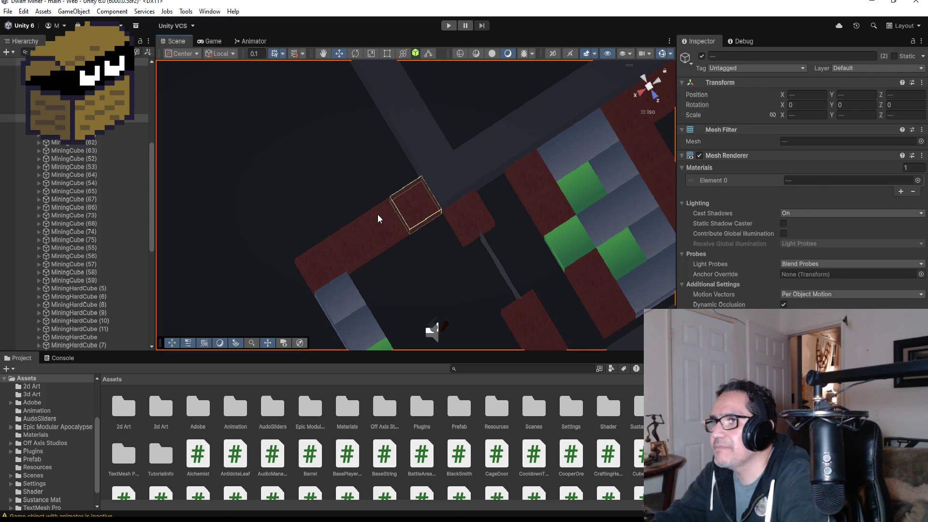
left_click_drag(292, 183, 423, 250)
mouse_move(278, 182)
left_mouse_down()
mouse_move(355, 254)
mouse_move(440, 268)
left_mouse_up()
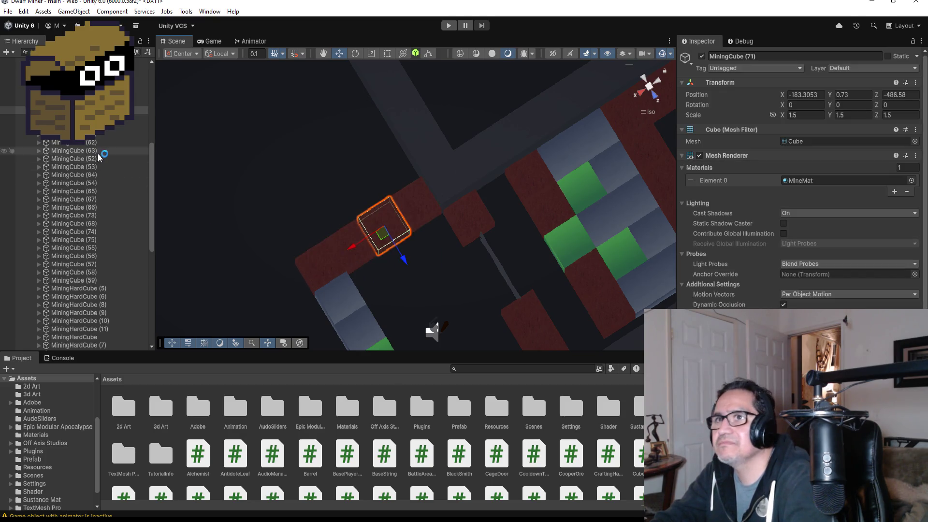
- Select a row of four adjacent corridor mining cubes in the Hierarchy
left_click(72, 118, "ctrl")
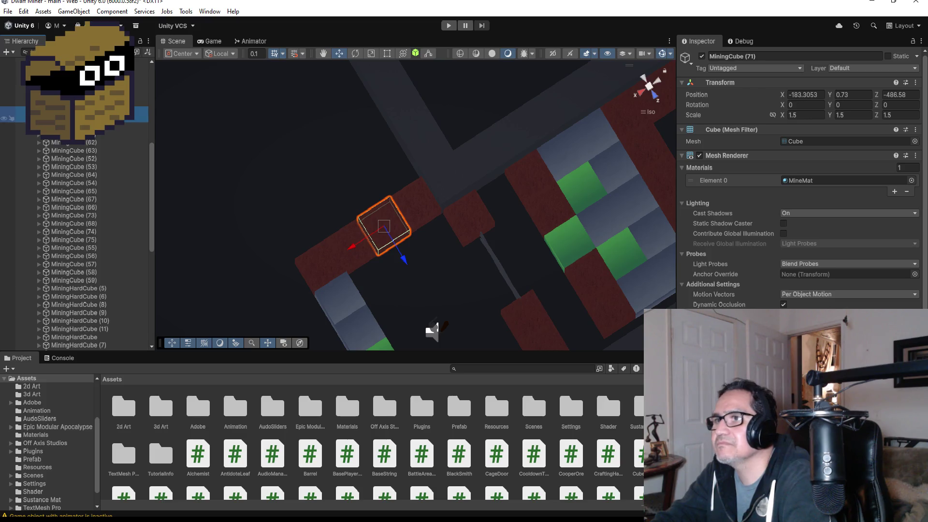
left_click(72, 126, "ctrl")
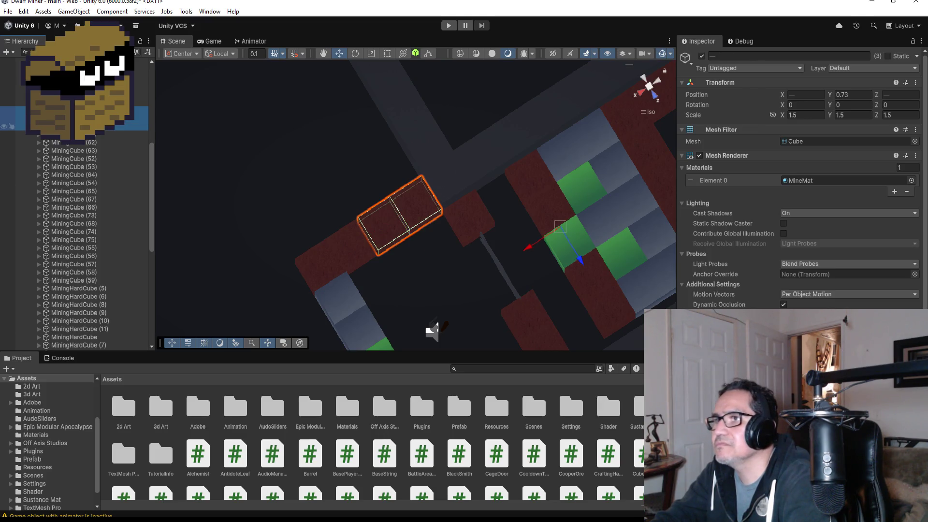
left_click(72, 126, "ctrl")
left_click(72, 102, "ctrl")
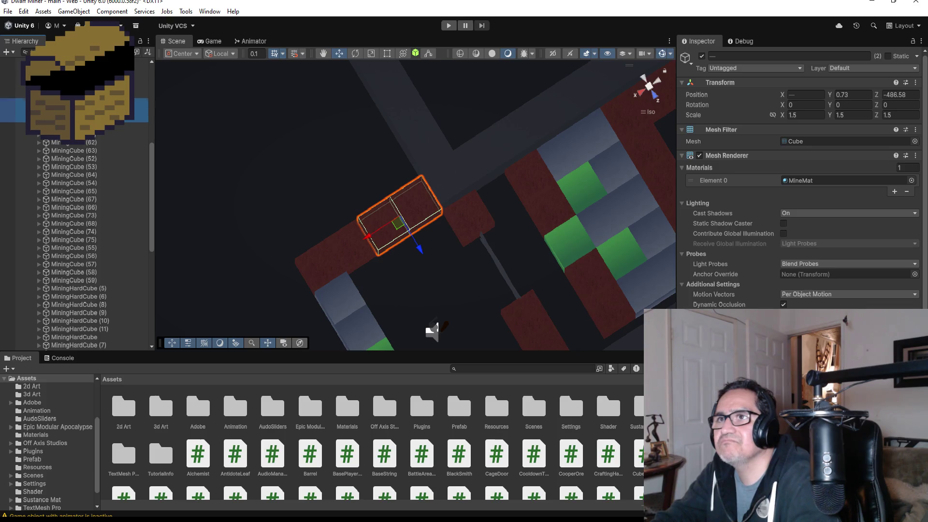
left_click(73, 93, "ctrl")
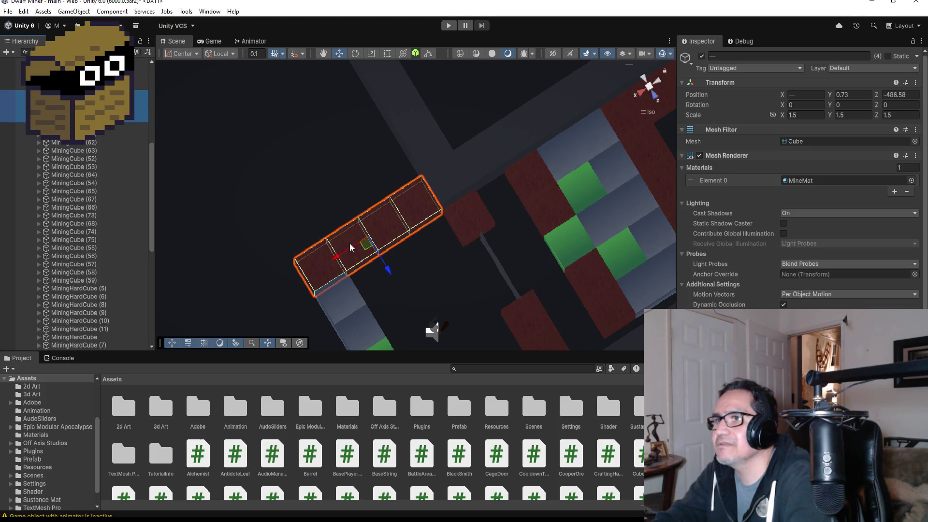
scroll(396, 255, "down", 1)
scroll(396, 254, "down", 3)
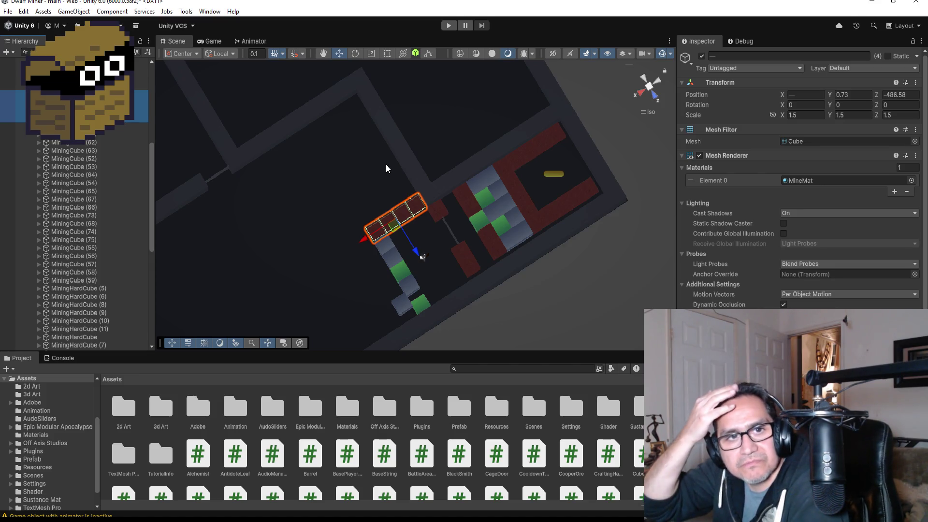
scroll(424, 185, "down", 3)
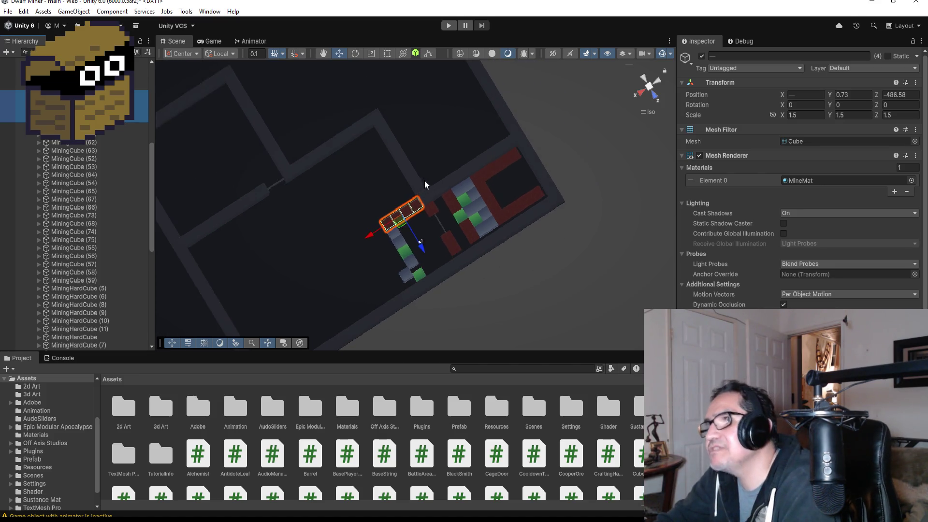
scroll(424, 181, "down", 2)
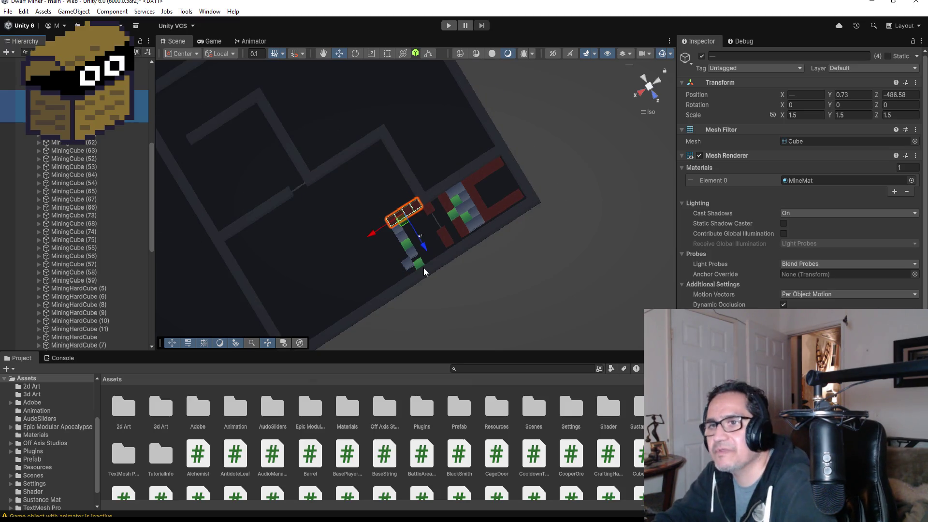
scroll(90, 176, "up", 2)
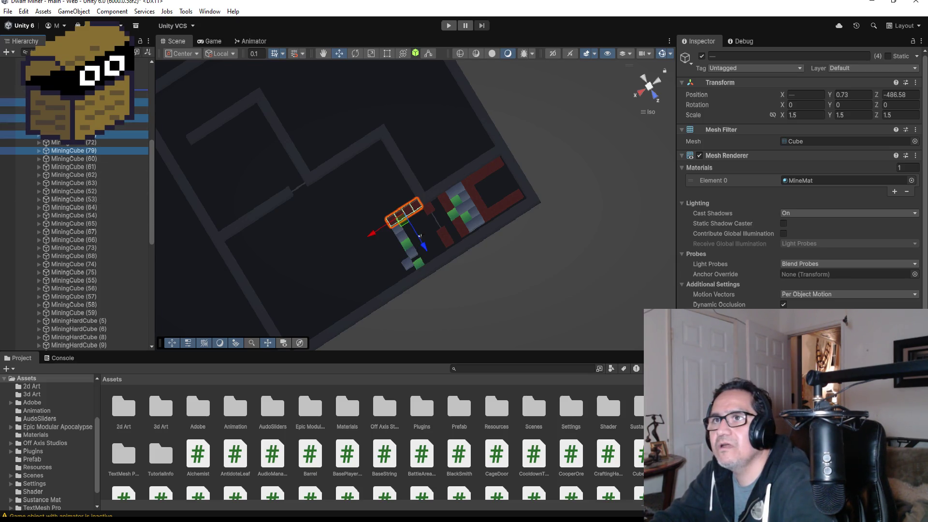
left_click_drag(97, 92, 97, 92)
- Slide the four-cube row up the diagonal corridor to Z -497.51
left_click_drag(423, 240, 374, 194)
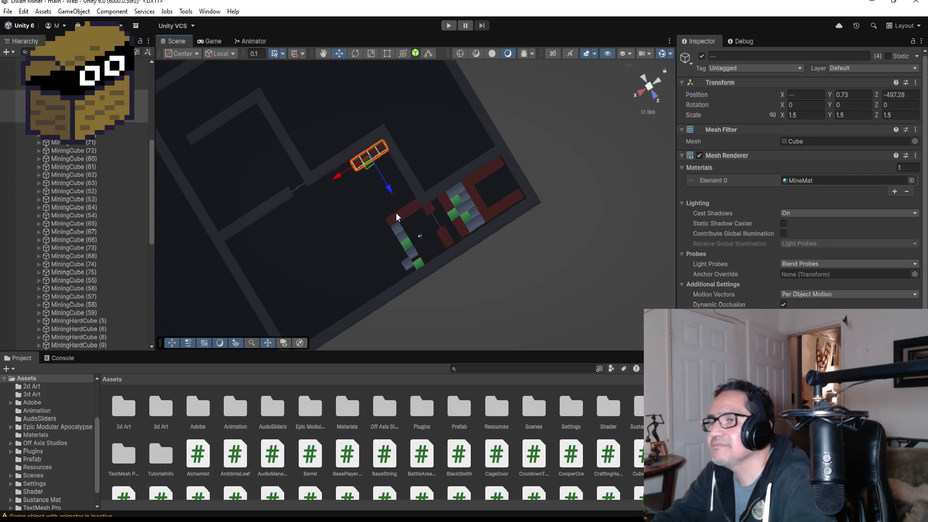
key("f")
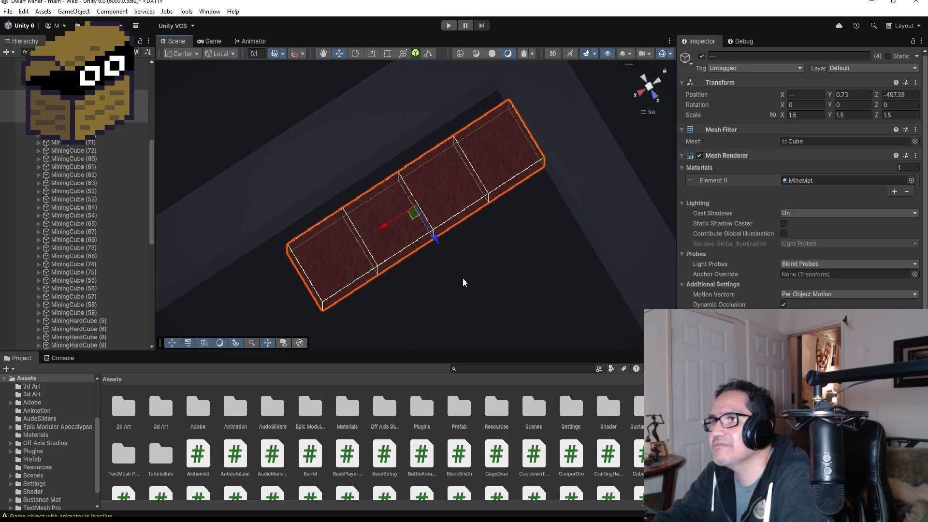
left_click_drag(431, 242, 433, 237)
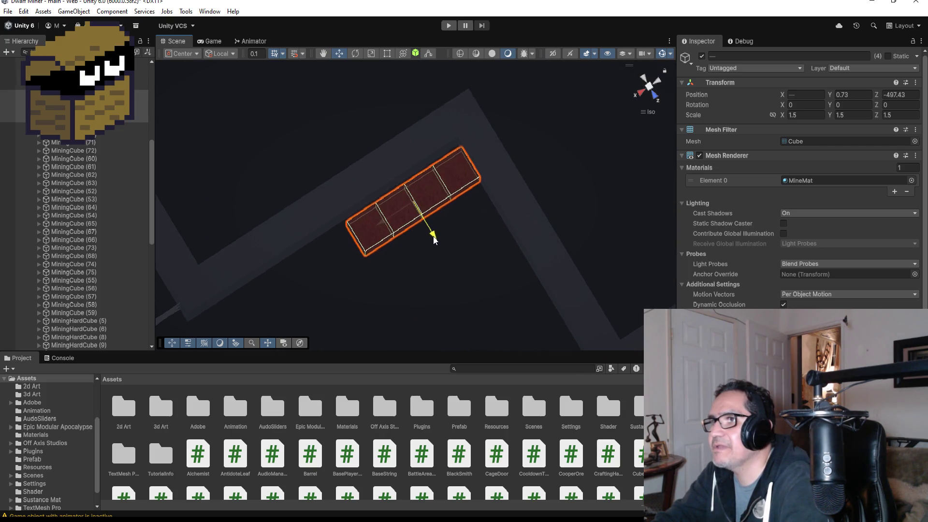
scroll(435, 234, "down", 2)
scroll(442, 251, "down", 3)
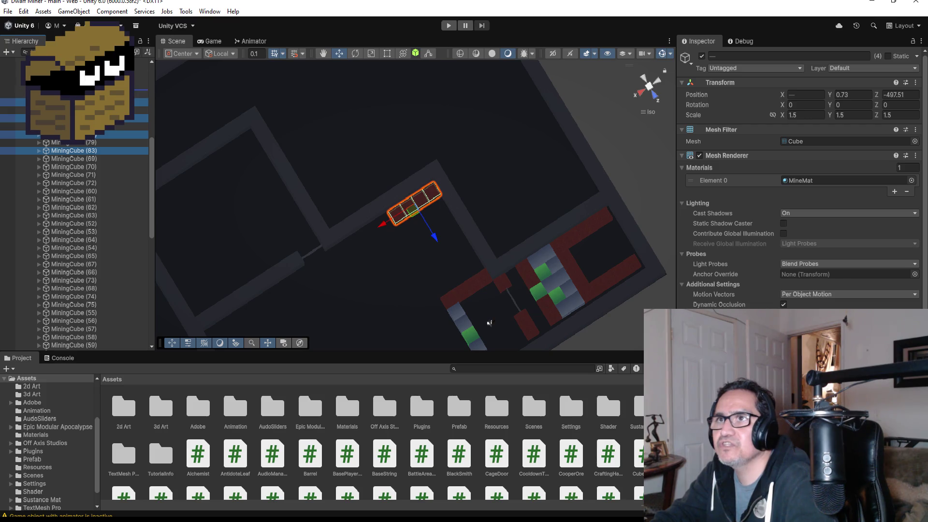
mouse_move(380, 222)
left_mouse_down()
mouse_move(298, 268)
mouse_move(388, 226)
mouse_move(291, 285)
left_mouse_up()
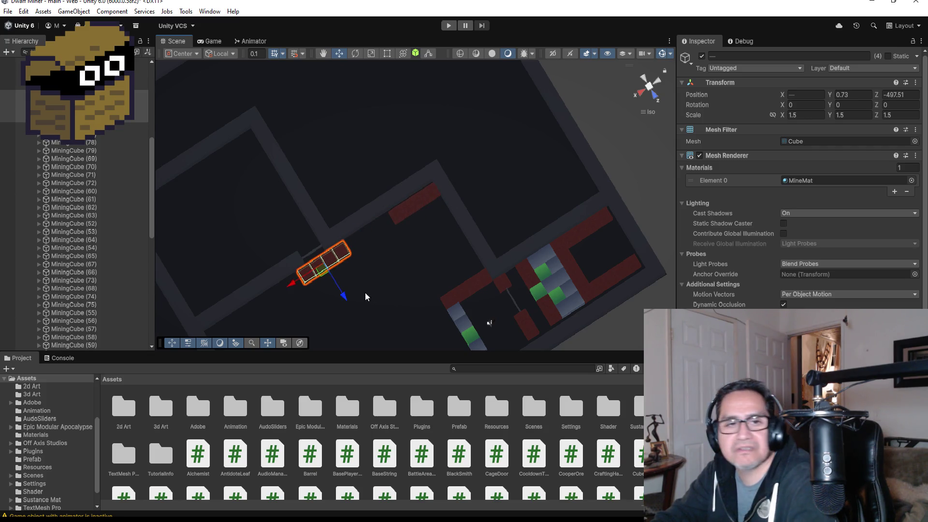
- Frame the cube row and view it from the top, resting below HardWall (117)
key("f")
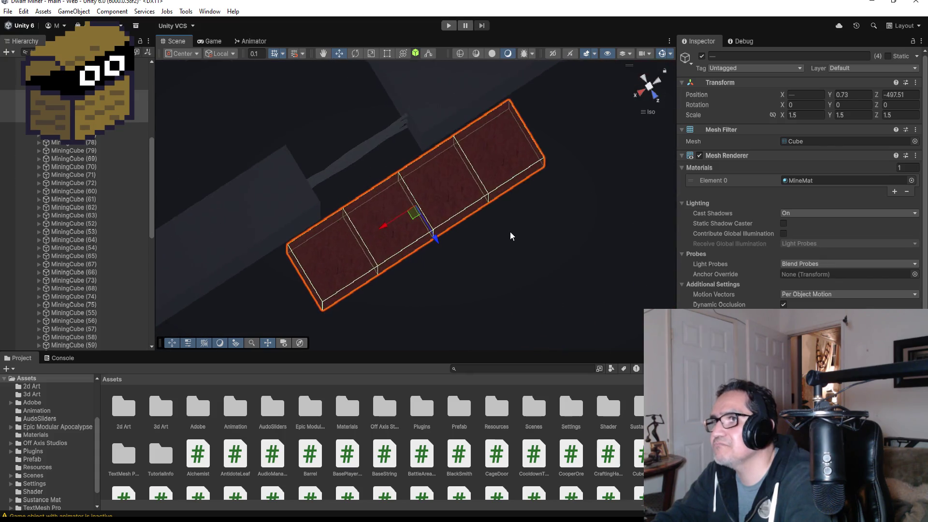
scroll(497, 228, "down", 2)
mouse_move(479, 267)
left_mouse_down()
mouse_move(613, 205)
mouse_move(660, 196)
mouse_move(375, 159)
mouse_move(398, 136)
left_mouse_up()
scroll(465, 211, "down", 5)
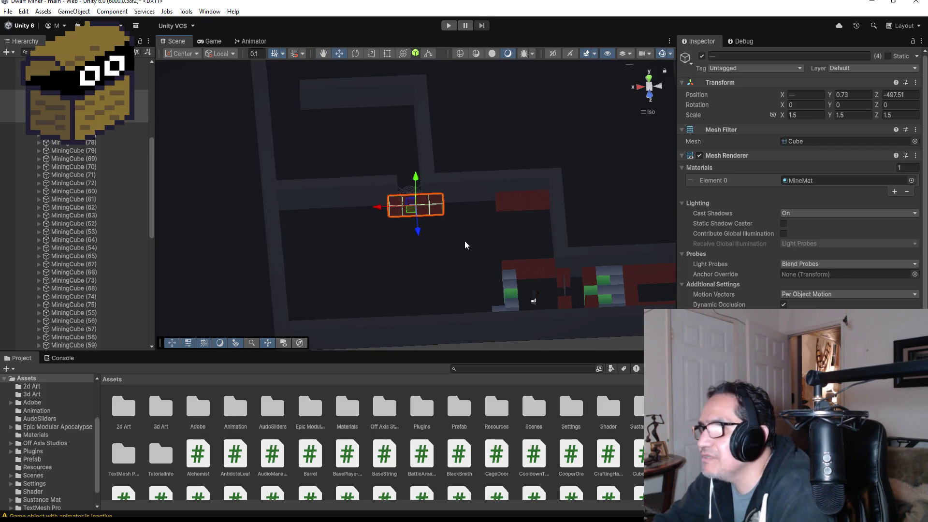
scroll(459, 245, "down", 3)
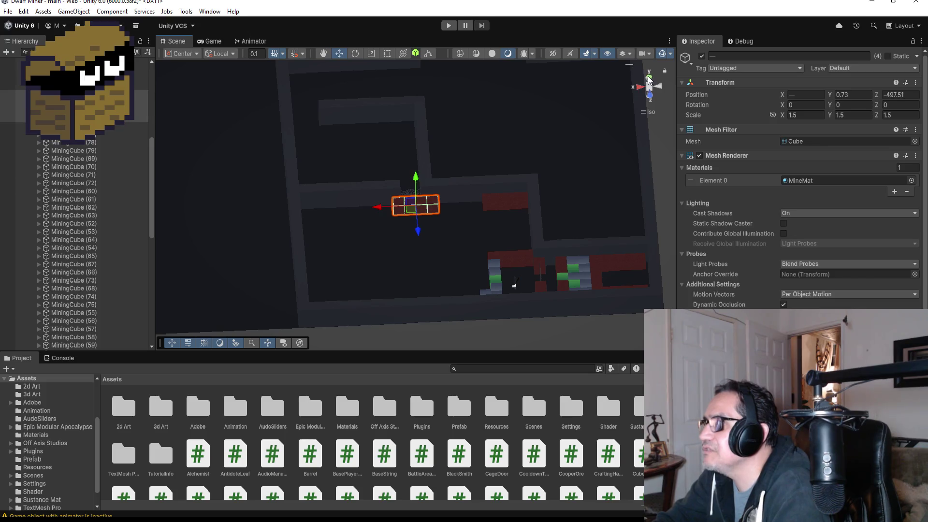
left_click(649, 78)
scroll(417, 151, "down", 3)
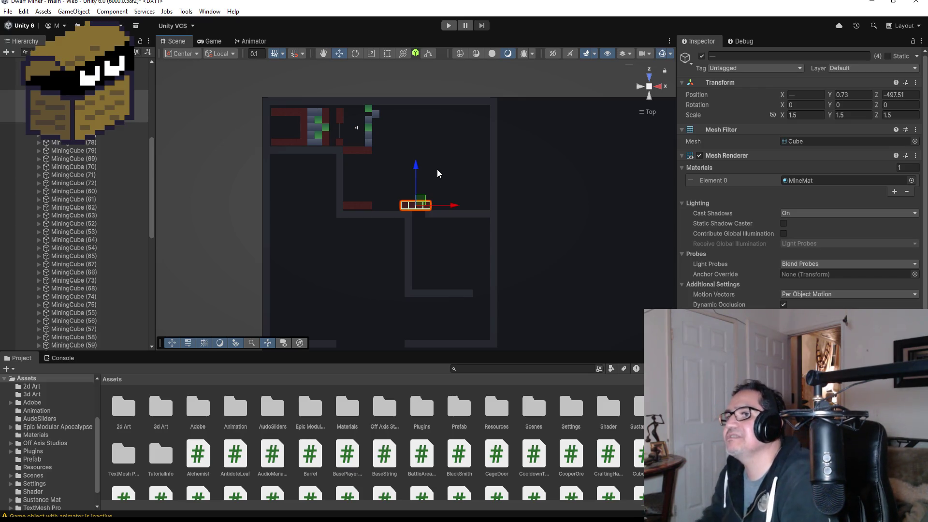
left_click(339, 170)
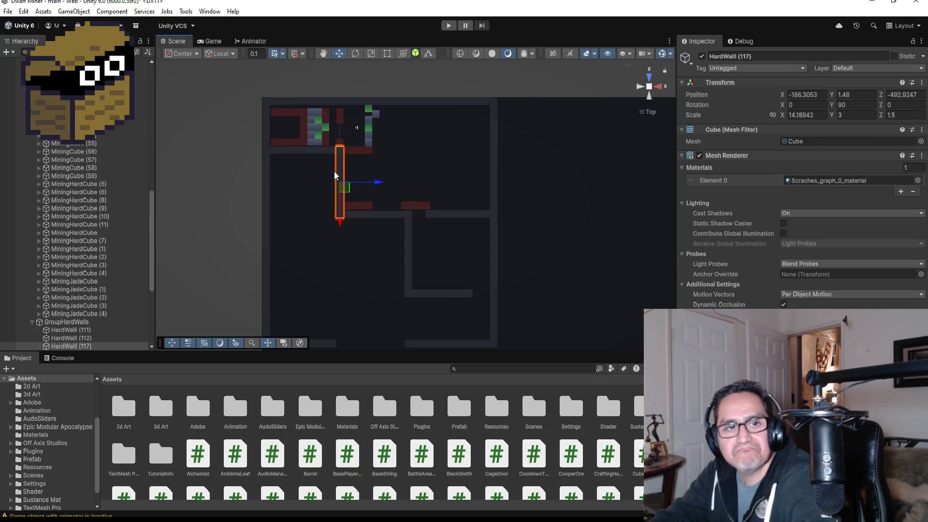
- Duplicate HardWall (117) and move the copy to X -170.1, Z -483.9 against the upper room
key("ctrl+d")
left_click_drag(381, 180, 459, 194)
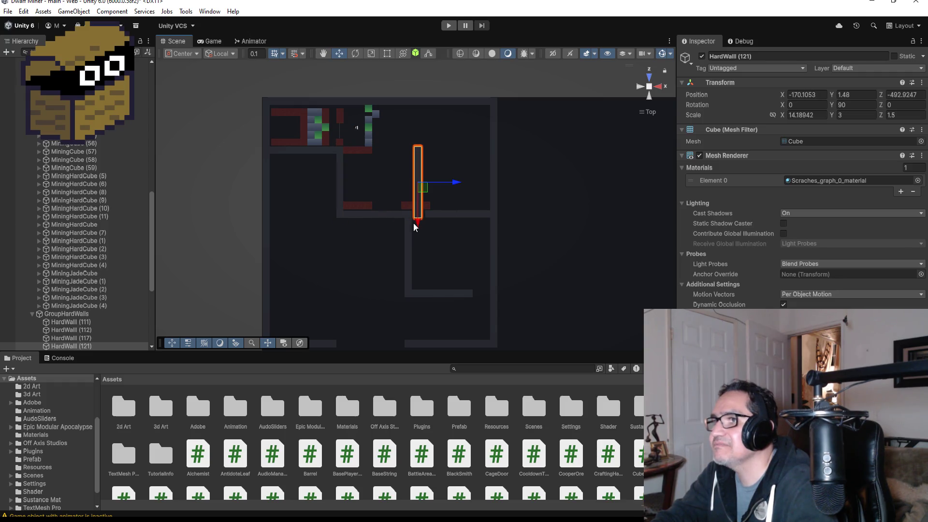
left_click_drag(419, 221, 424, 180)
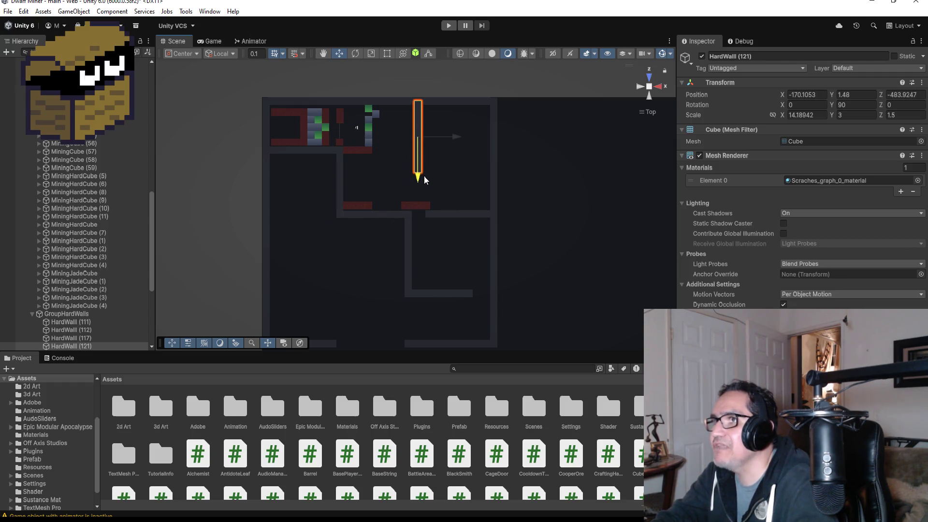
scroll(465, 177, "up", 5)
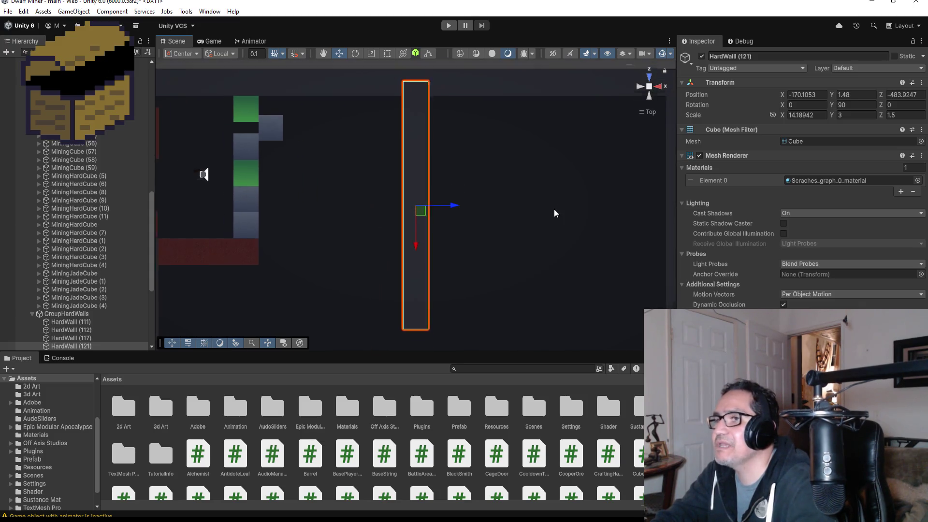
scroll(552, 222, "down", 2)
mouse_move(558, 252)
left_mouse_down()
mouse_move(603, 232)
mouse_move(384, 249)
left_mouse_up()
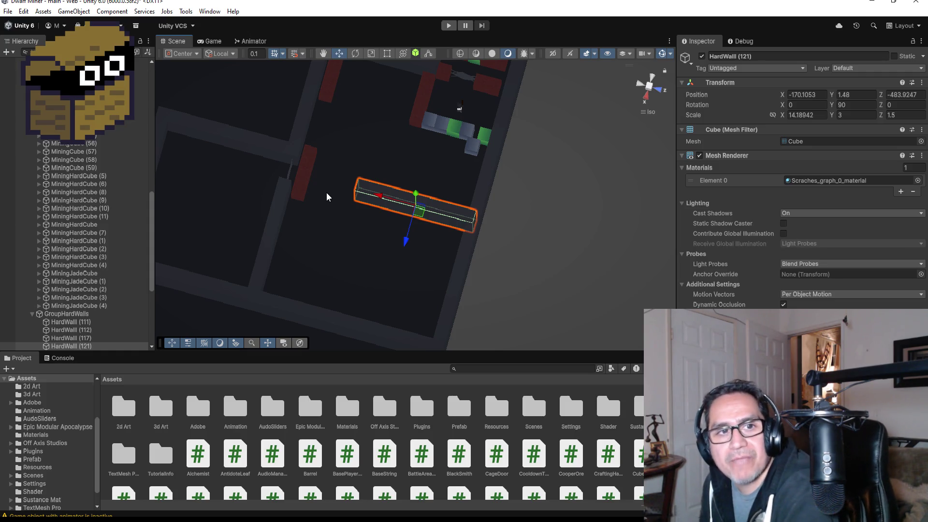
scroll(431, 279, "down", 2)
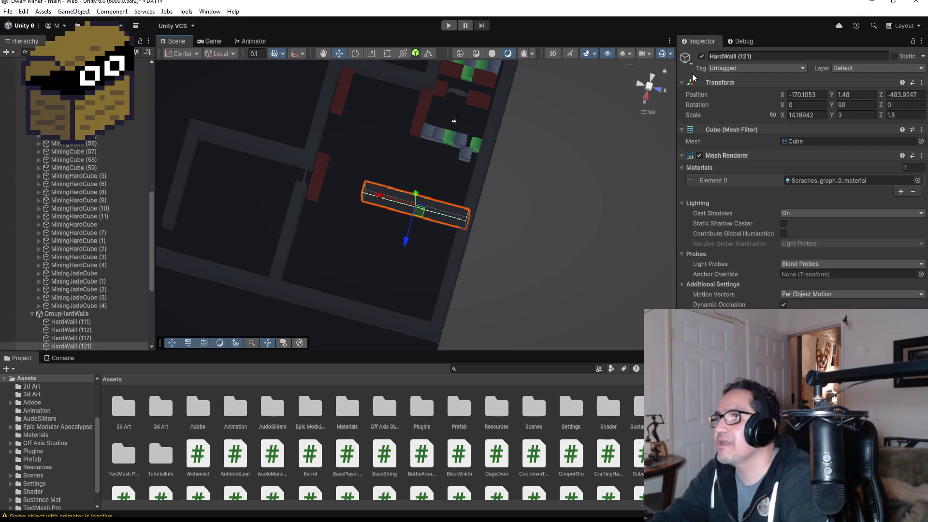
- Check the new wall from the side and top views, then select MiningCube (69)
left_click(652, 81)
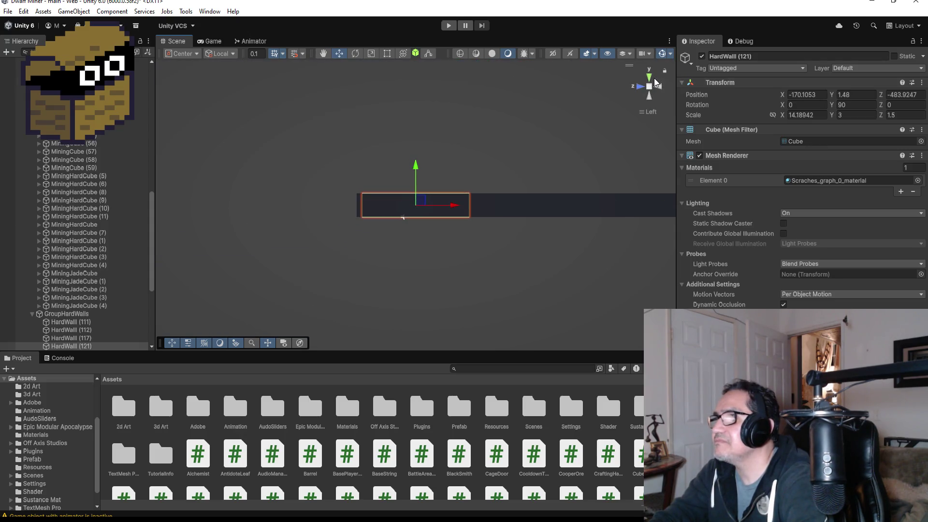
left_click(650, 79)
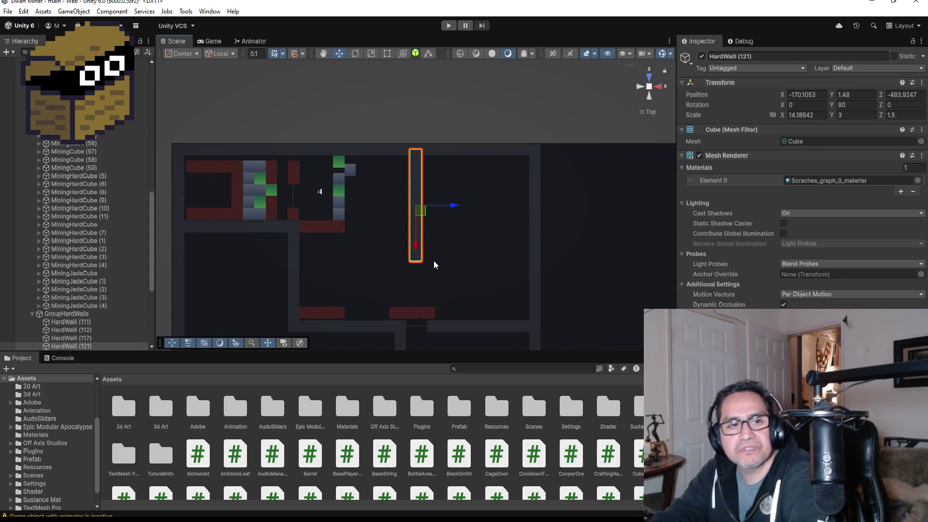
scroll(425, 238, "down", 3)
scroll(413, 256, "up", 2)
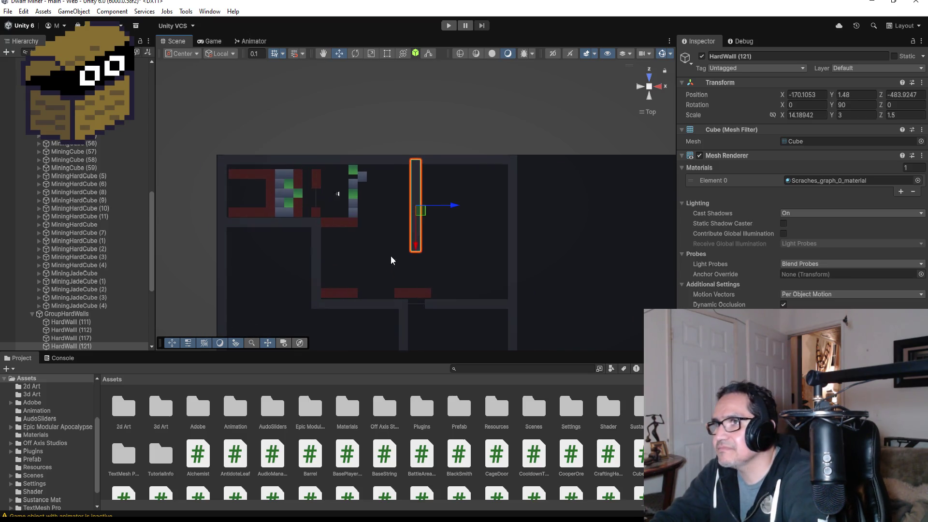
scroll(386, 253, "up", 2)
left_click(323, 233)
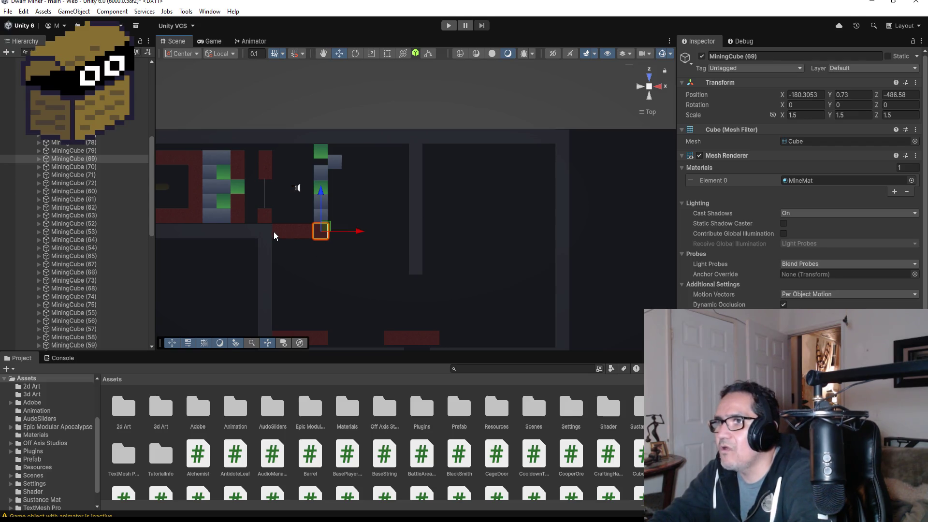
- Duplicate MiningHardCube (8) and move the copy right and down toward the red block
scroll(295, 256, "down", 3)
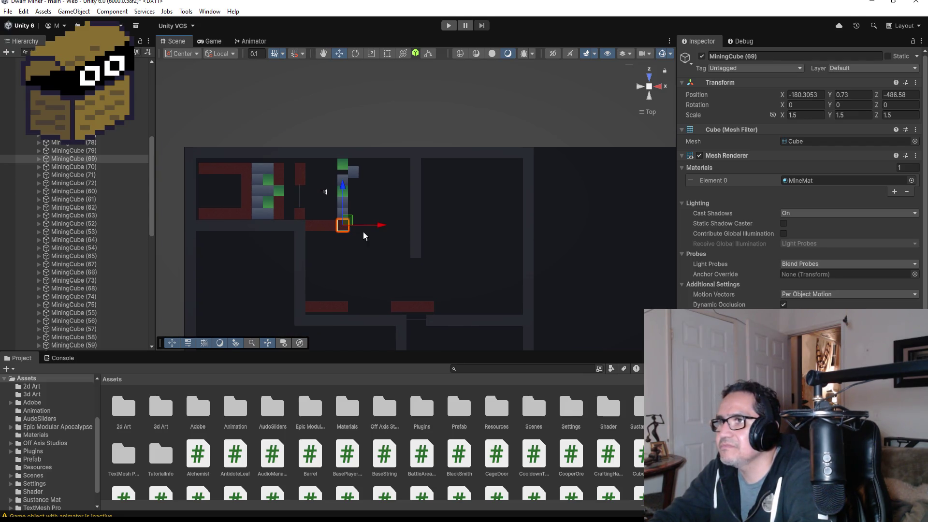
scroll(334, 169, "up", 2)
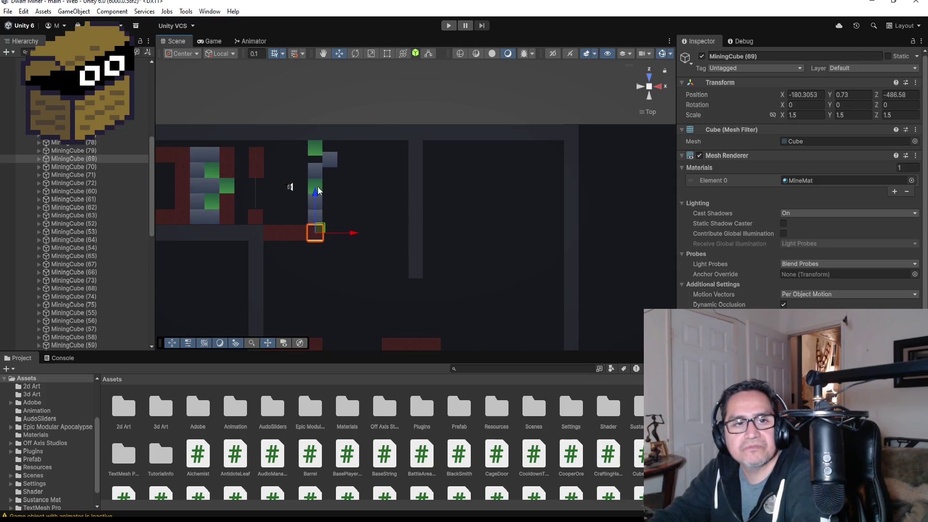
left_click(315, 217)
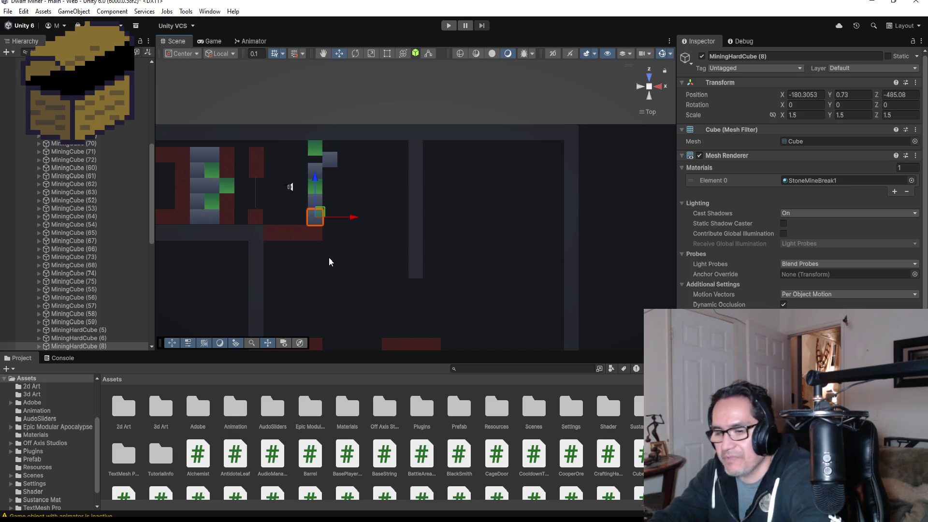
key("ctrl+d")
left_click_drag(356, 216, 377, 217)
mouse_move(336, 180)
left_mouse_down()
mouse_move(338, 201)
mouse_move(339, 190)
left_mouse_up()
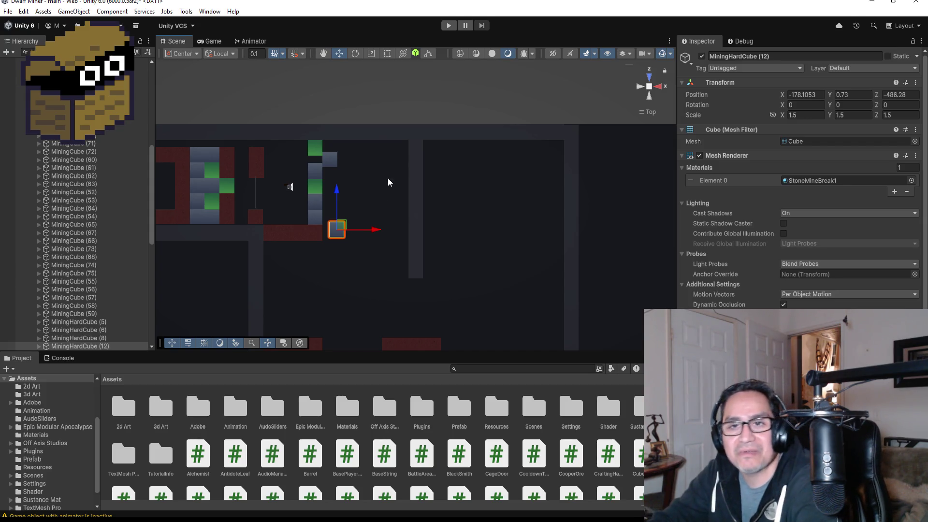
- Frame the new MiningHardCube (12) and snap it flush against the red block at -178.8, 0.73, -486.58
scroll(387, 205, "up", 2)
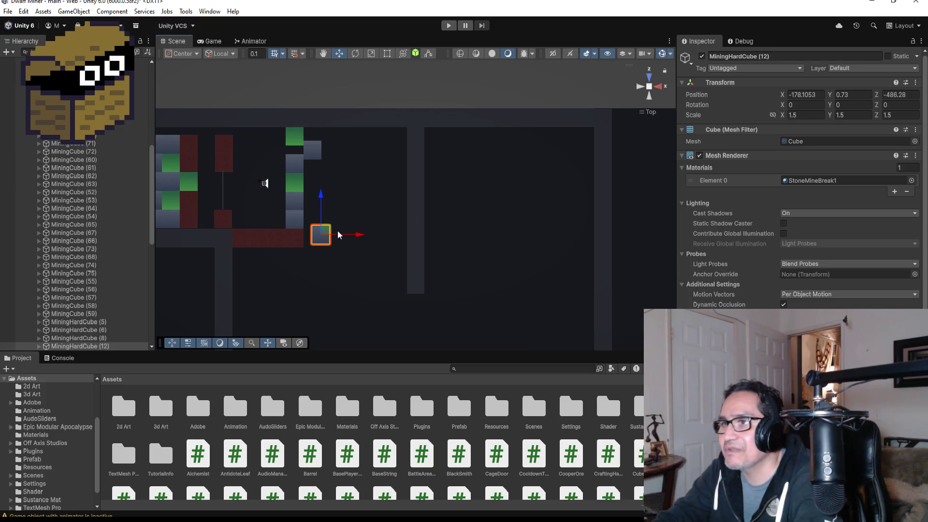
key("f")
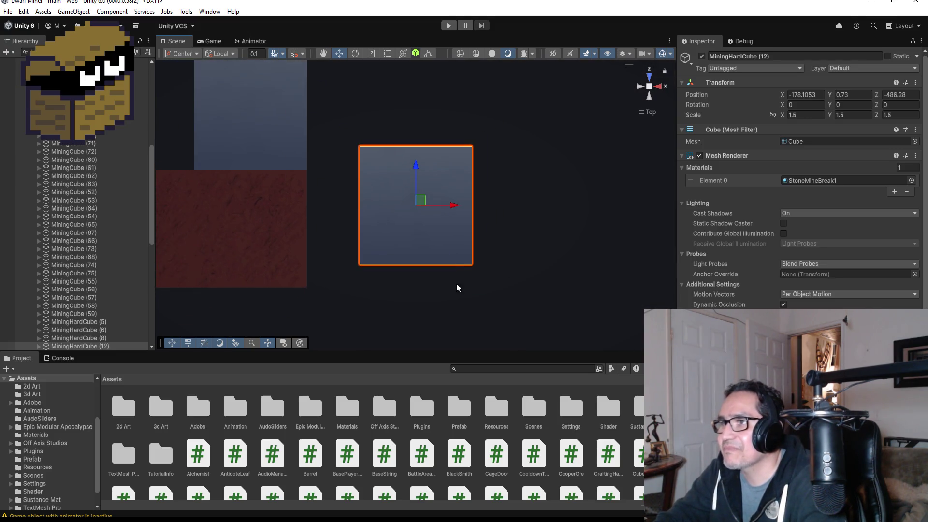
left_click_drag(456, 283, 445, 97)
mouse_move(356, 284)
left_mouse_down()
mouse_move(334, 302)
mouse_move(296, 294)
left_mouse_up()
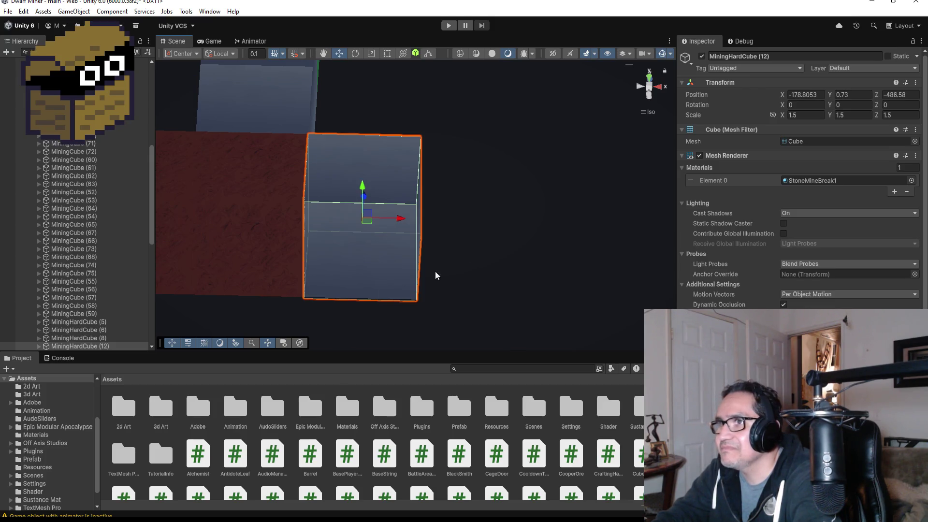
scroll(483, 264, "down", 2)
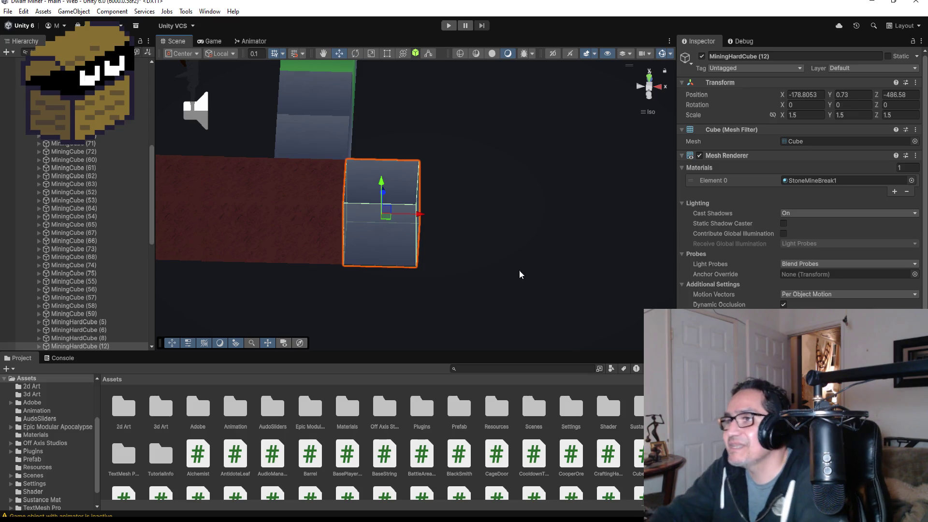
scroll(524, 217, "down", 3)
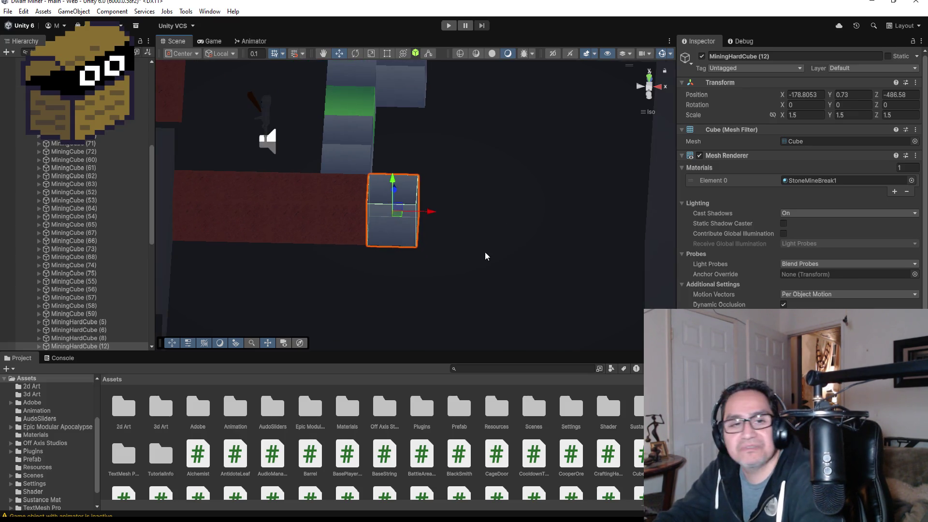
left_click_drag(466, 273, 462, 300)
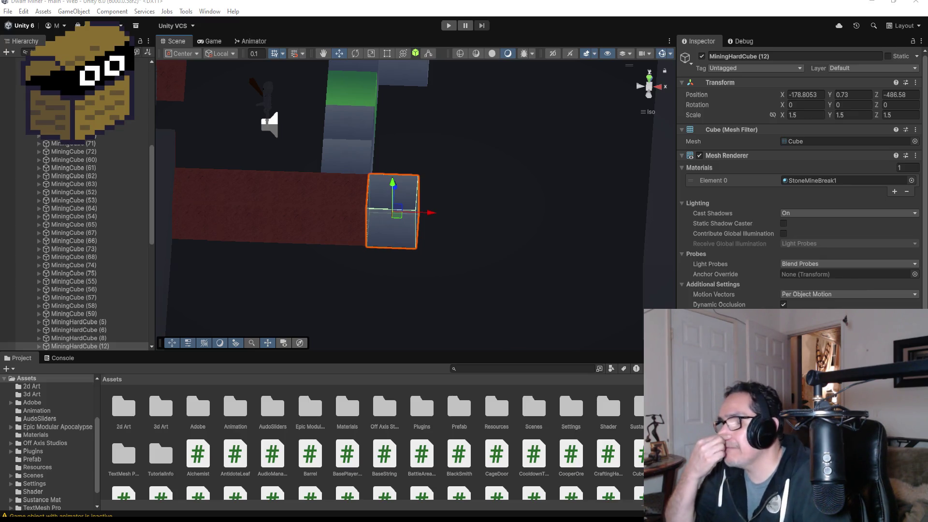
- Duplicate MiningHardCube (12) and slide the copy along X flush beside it at X -176.5
mouse_move(431, 288)
left_mouse_down()
mouse_move(510, 199)
mouse_move(510, 211)
left_mouse_up()
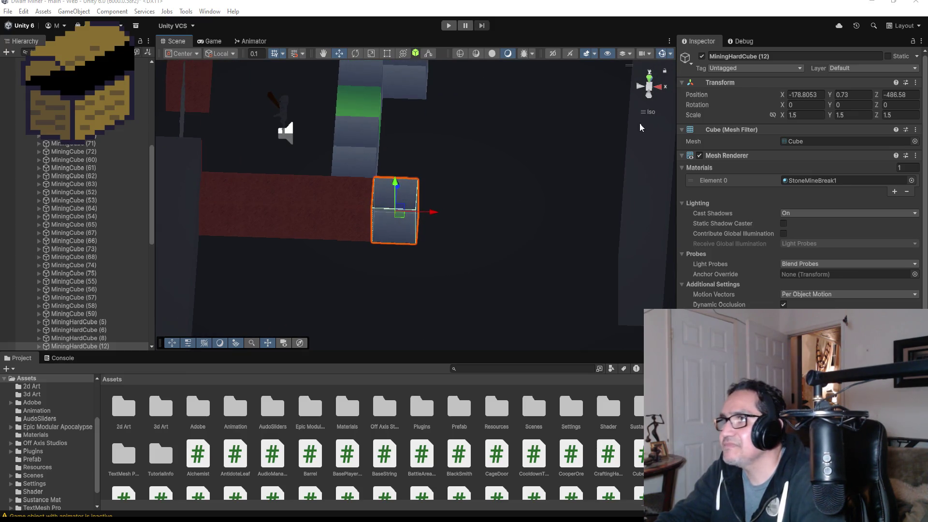
mouse_move(578, 170)
left_mouse_down()
mouse_move(539, 232)
mouse_move(546, 253)
left_mouse_up()
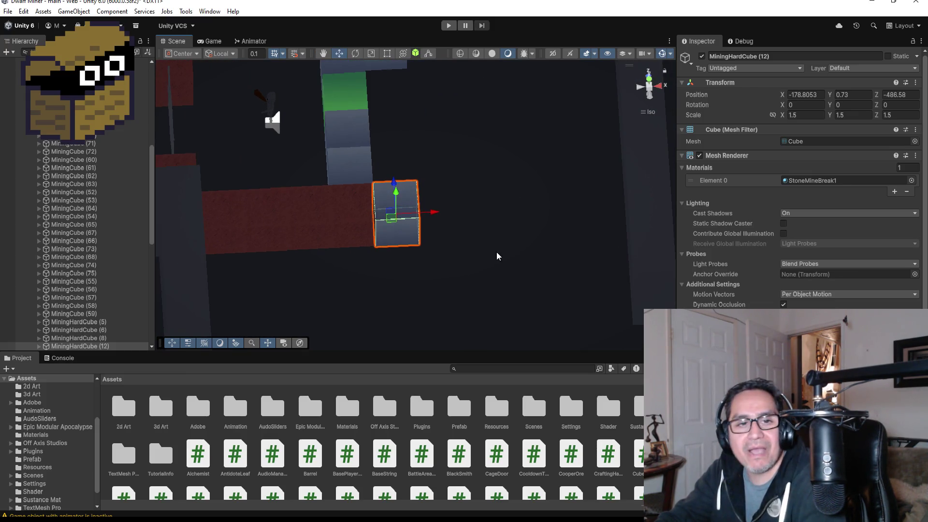
key("ctrl+d")
left_click_drag(435, 211, 502, 204)
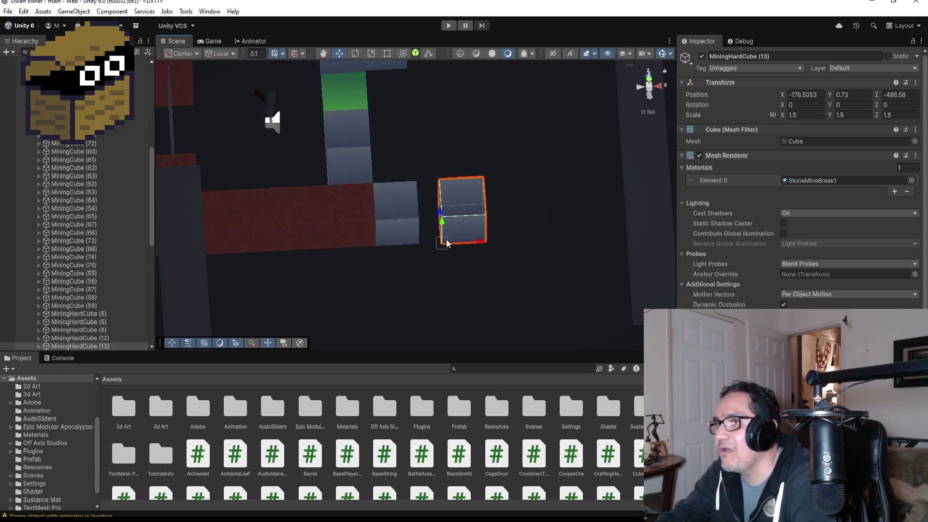
left_click_drag(446, 239, 426, 239)
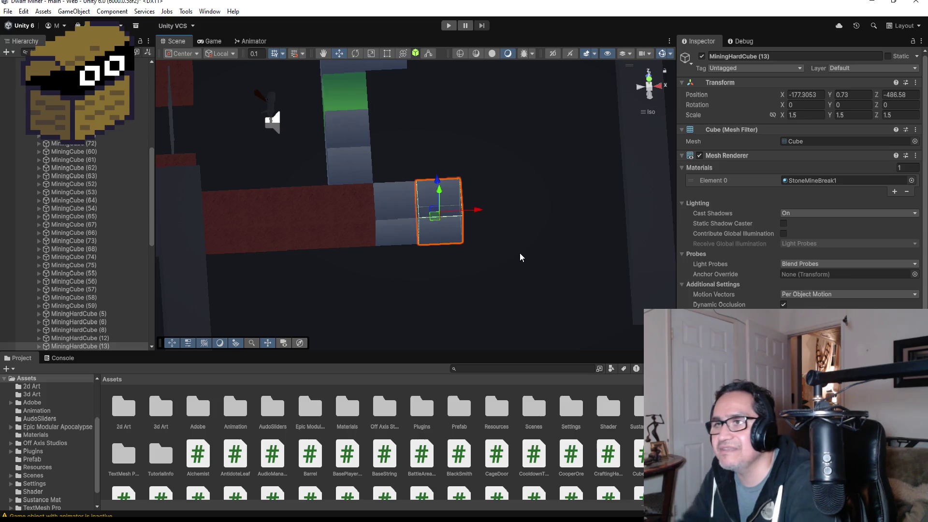
- Duplicate MiningHardCube (13) and set the copy (14) flush at the row's end, X -175.8
left_click_drag(537, 230, 561, 218)
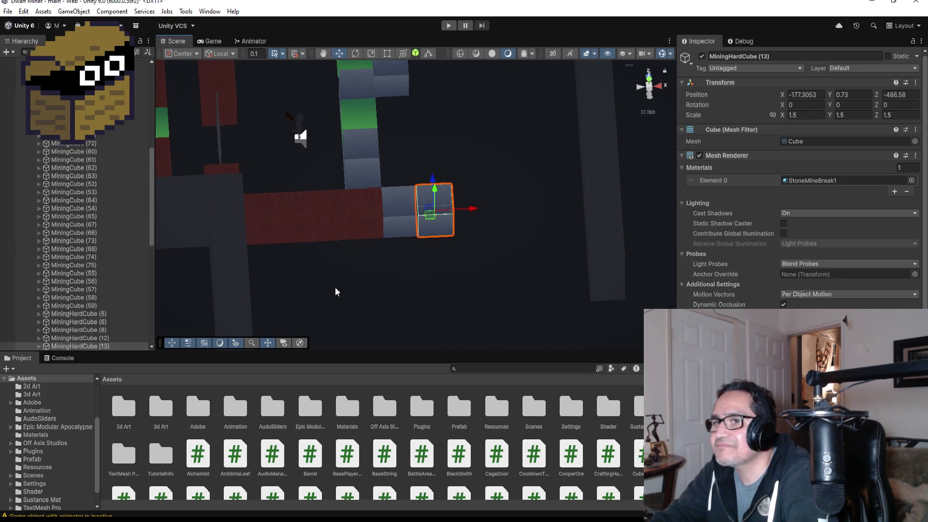
scroll(138, 254, "down", 5)
left_click(113, 255)
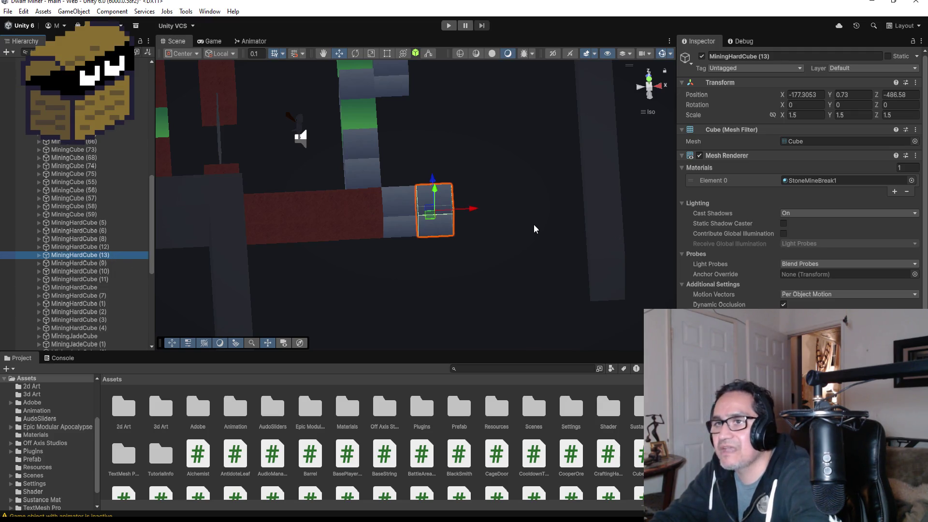
key("ctrl+d")
mouse_move(472, 208)
left_mouse_down()
mouse_move(526, 208)
mouse_move(513, 204)
left_mouse_up()
left_click_drag(468, 233, 452, 234)
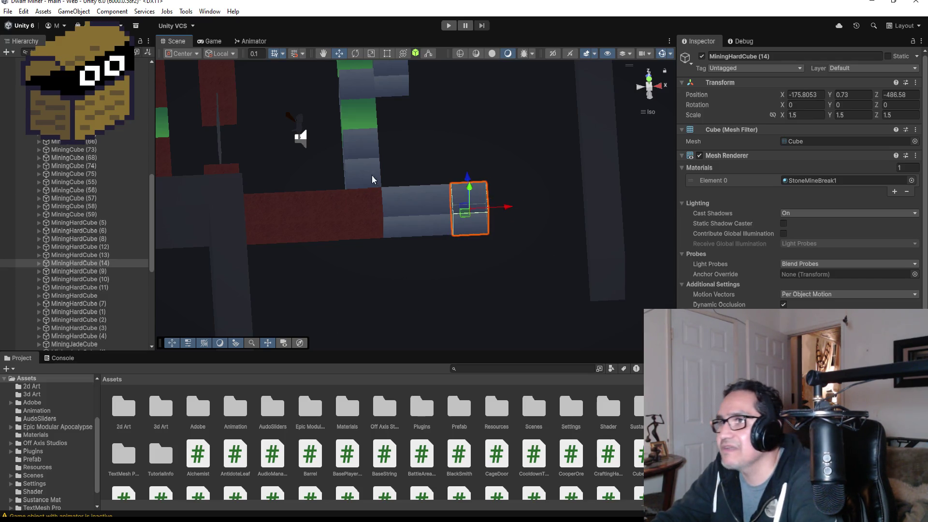
left_click(376, 227)
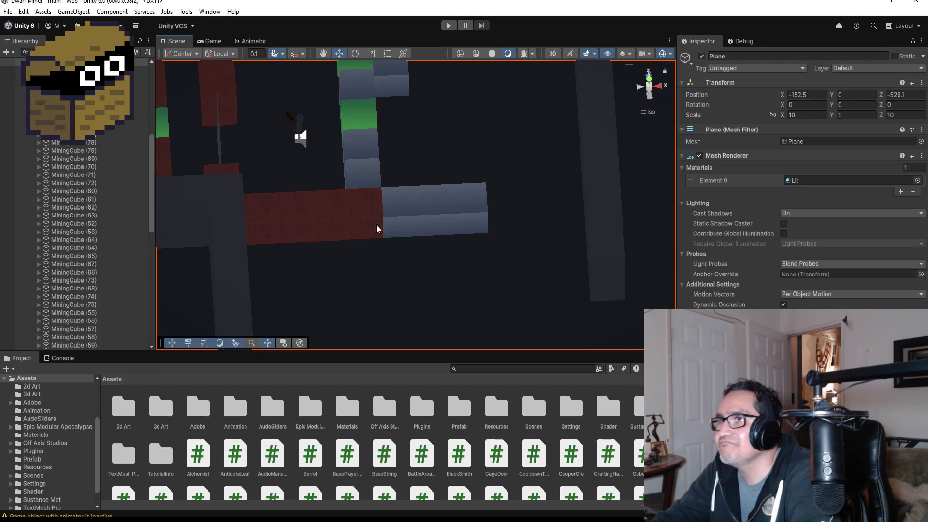
- Duplicate the green jade cube and move the copy down along Z
left_click(355, 106)
key("ctrl+d")
left_click_drag(356, 93, 360, 176)
- Place the jade copy flush against the grey block at the end of the stone row
left_click_drag(402, 209, 554, 202)
key("f")
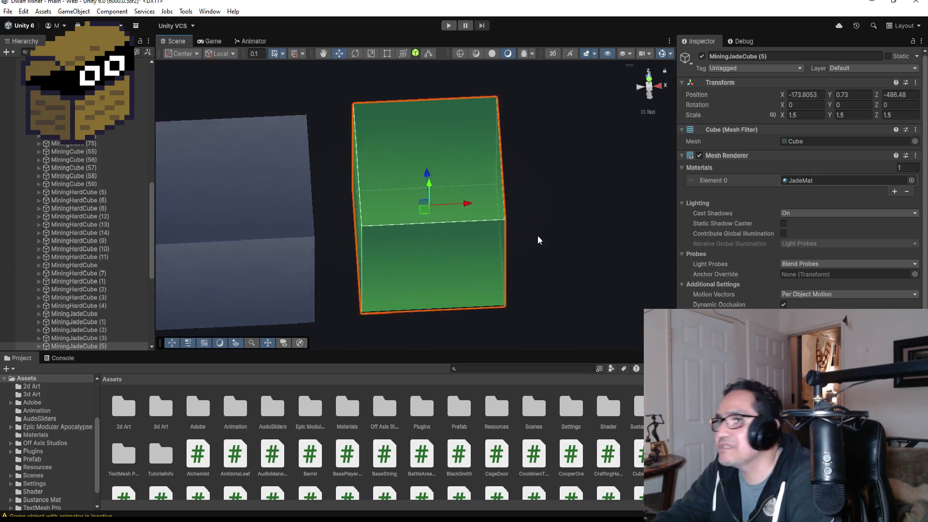
left_click_drag(341, 316, 305, 329)
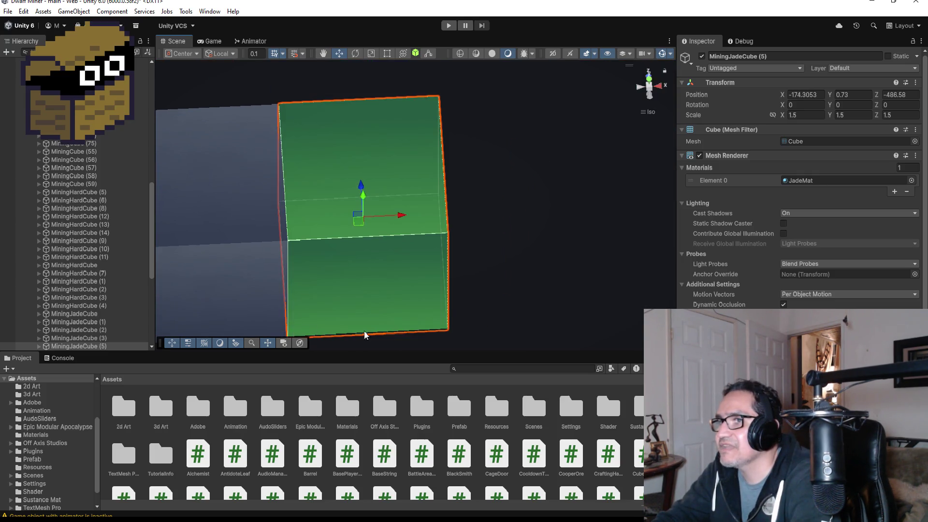
scroll(537, 253, "down", 5)
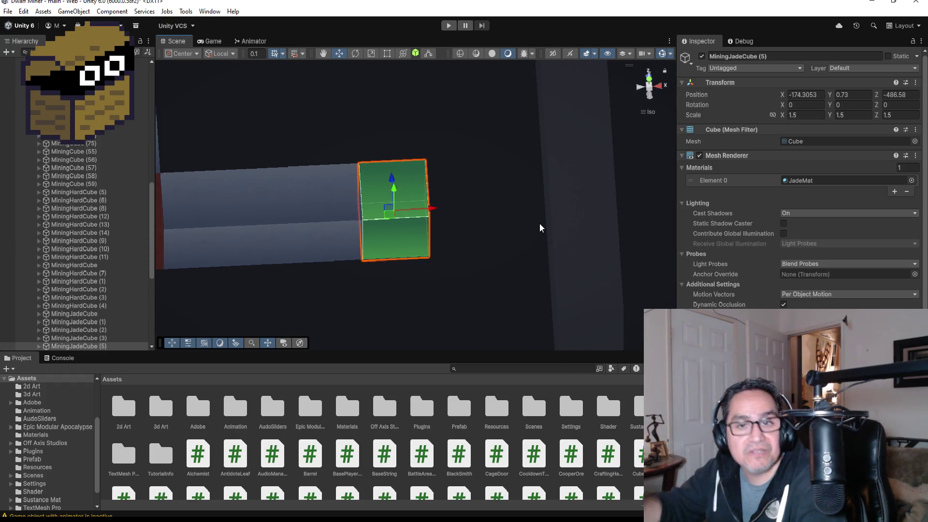
- Add jade cubes (6) and (7) flush along X, the last at -171.6, 0.73, -486.58
key("ctrl+d")
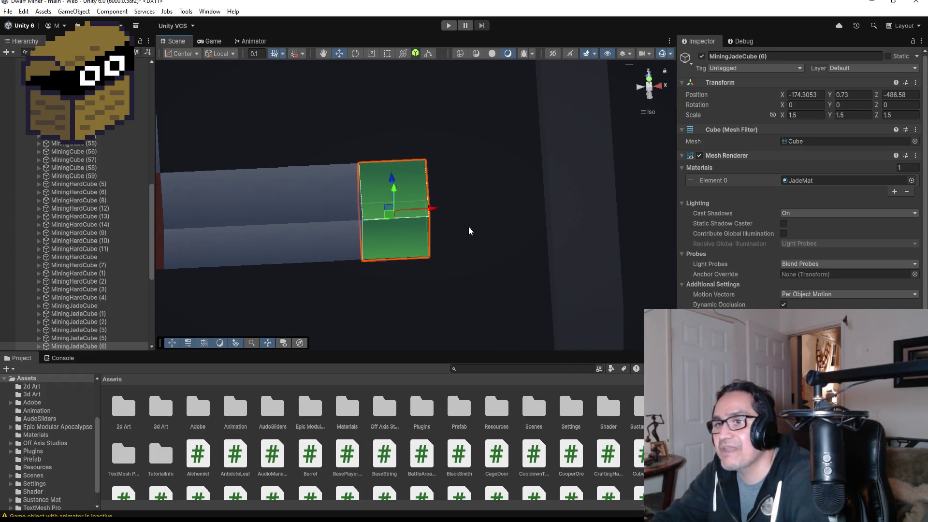
left_click_drag(434, 210, 515, 205)
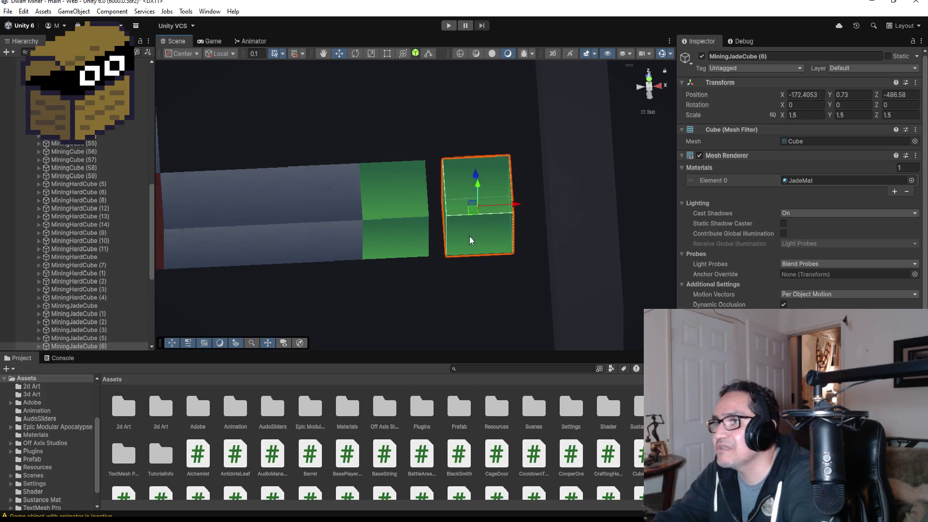
left_click_drag(448, 260, 439, 257)
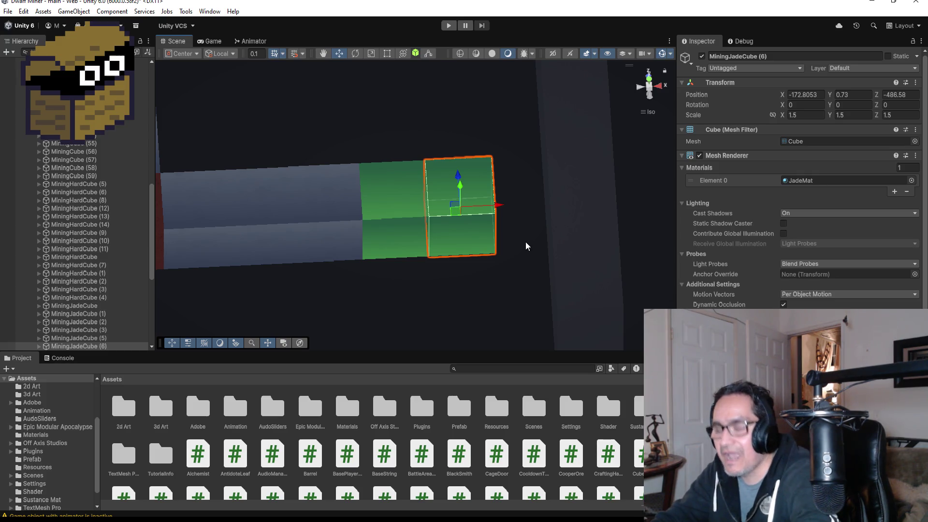
key("ctrl+d")
mouse_move(499, 207)
left_mouse_down()
mouse_move(571, 201)
mouse_move(550, 203)
left_mouse_up()
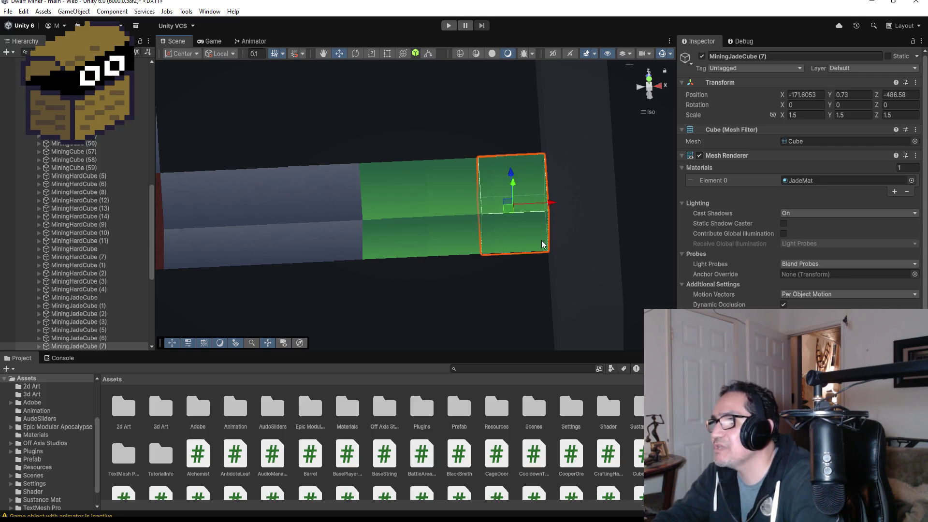
scroll(523, 242, "down", 2)
scroll(523, 241, "down", 2)
mouse_move(462, 253)
left_mouse_down()
mouse_move(455, 243)
mouse_move(426, 276)
mouse_move(354, 304)
mouse_move(419, 270)
mouse_move(408, 252)
left_mouse_up()
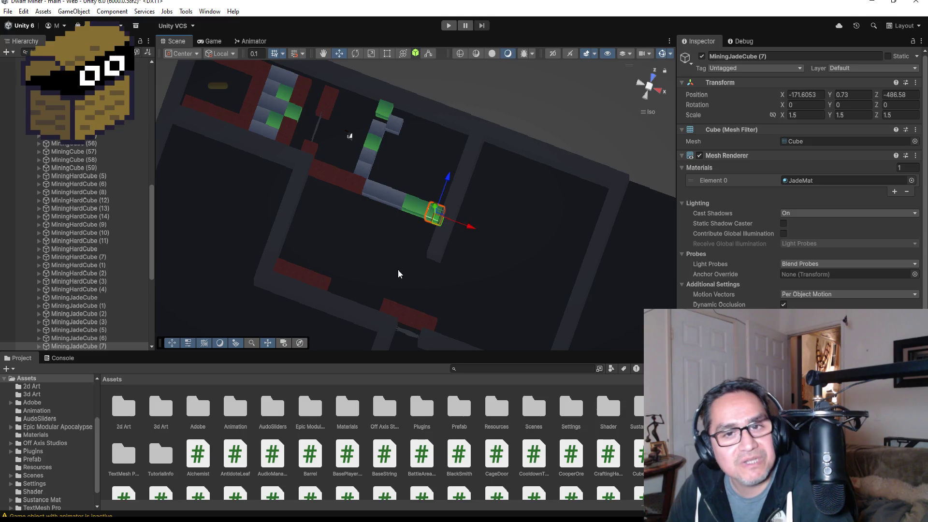
scroll(398, 271, "up", 2)
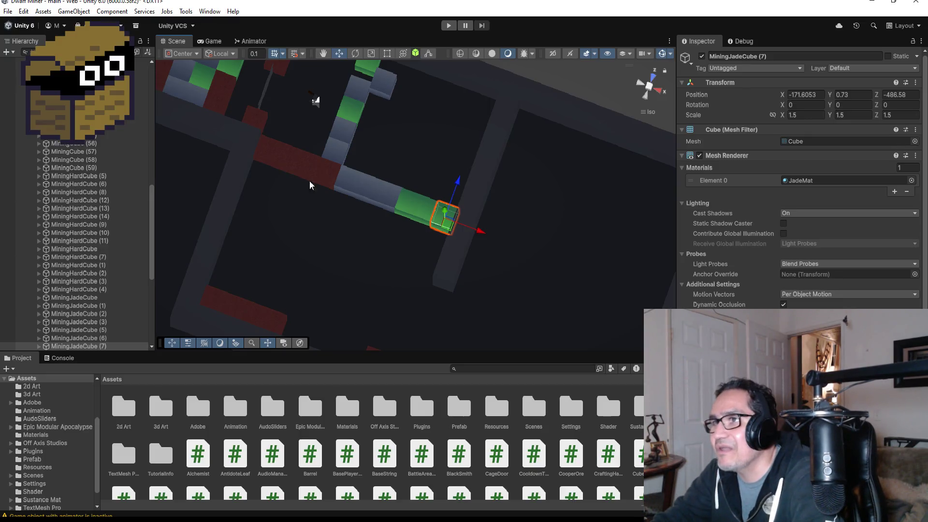
left_click(323, 175)
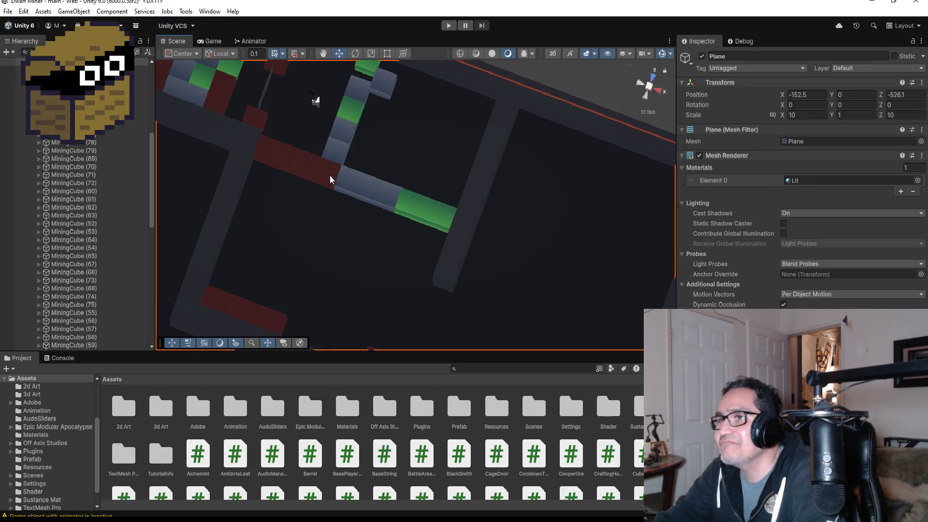
- Duplicate MiningHardCube (12), (13) and (14) and move the copies down to Z -497.28
left_click(355, 193, "shift")
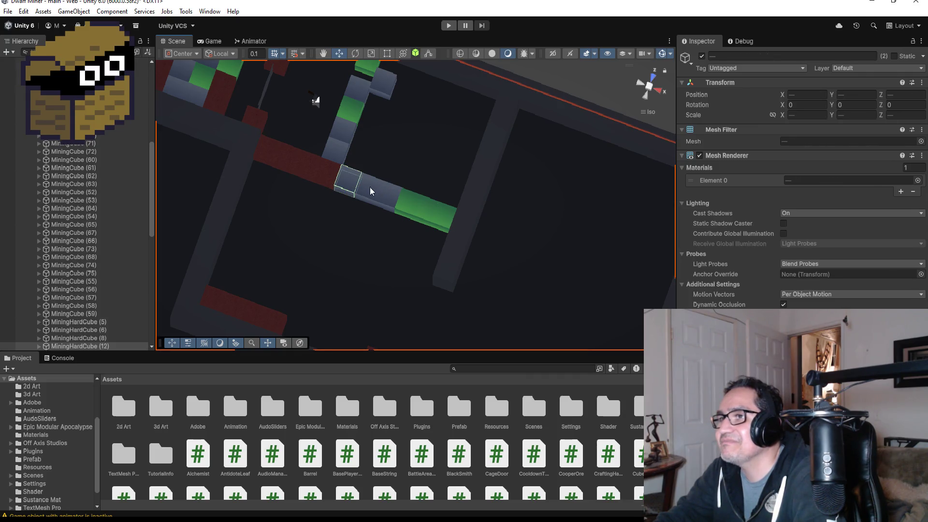
left_click(370, 188)
left_click(370, 188)
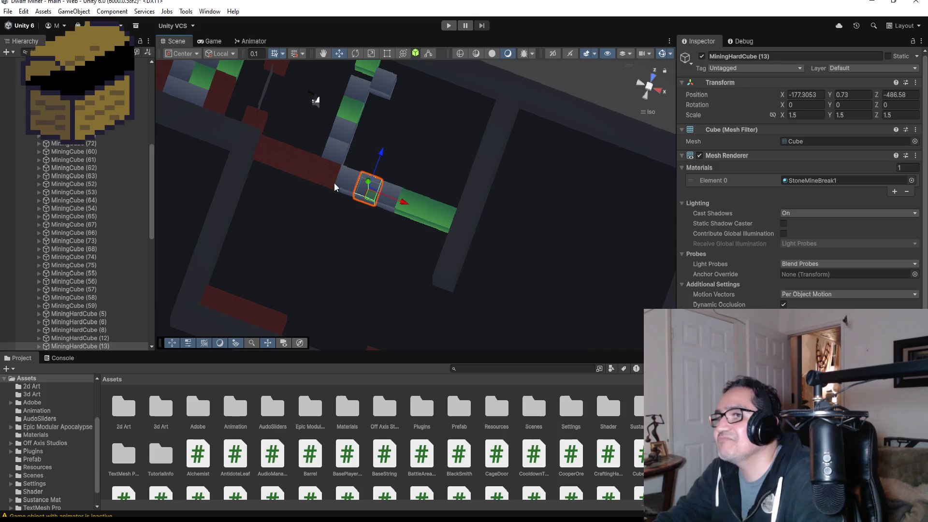
scroll(147, 289, "down", 3)
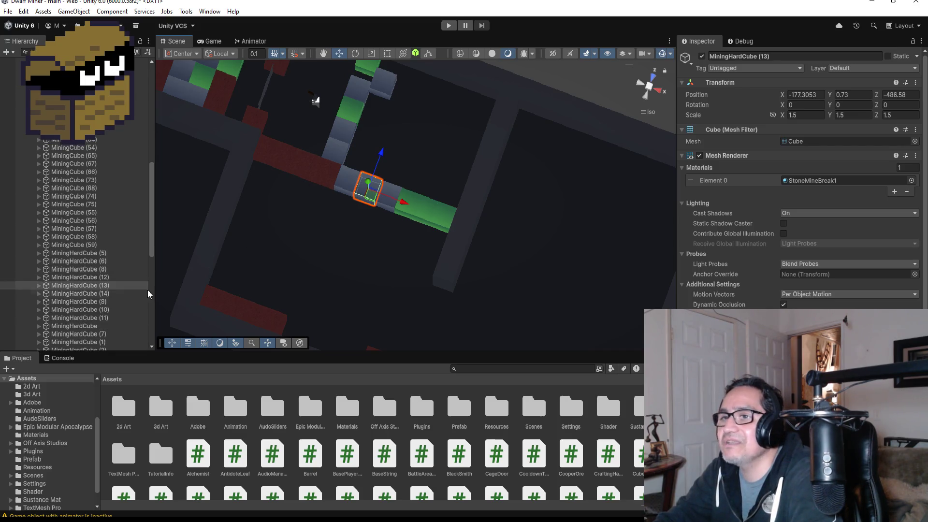
left_click(104, 296, "shift")
left_click(96, 277, "ctrl")
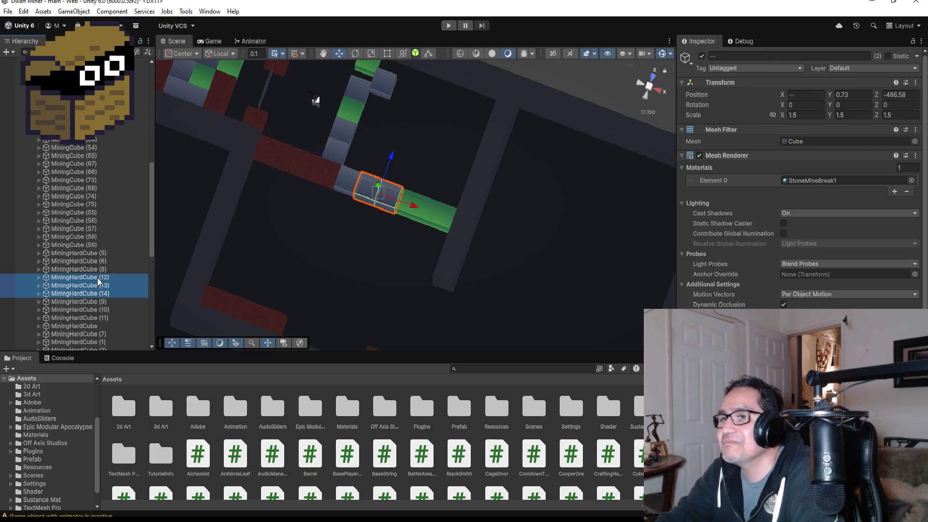
scroll(422, 271, "down", 2)
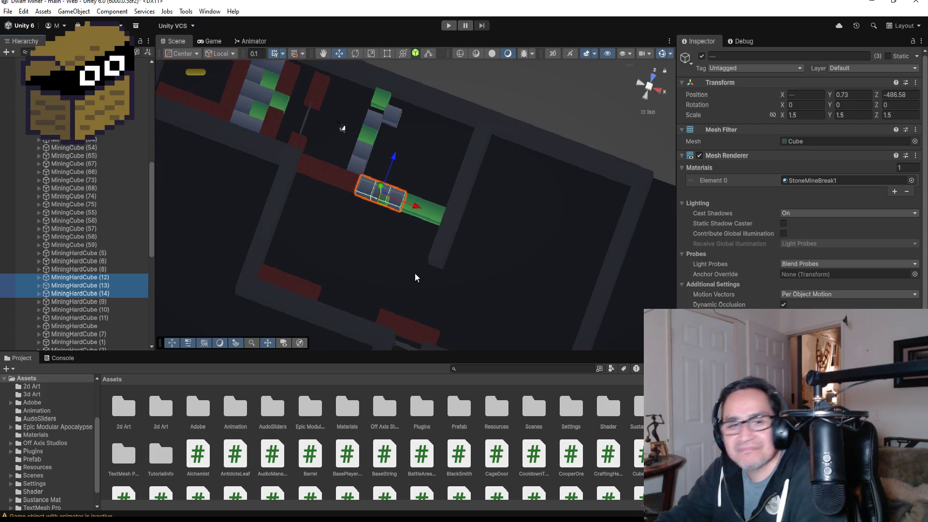
key("ctrl+d")
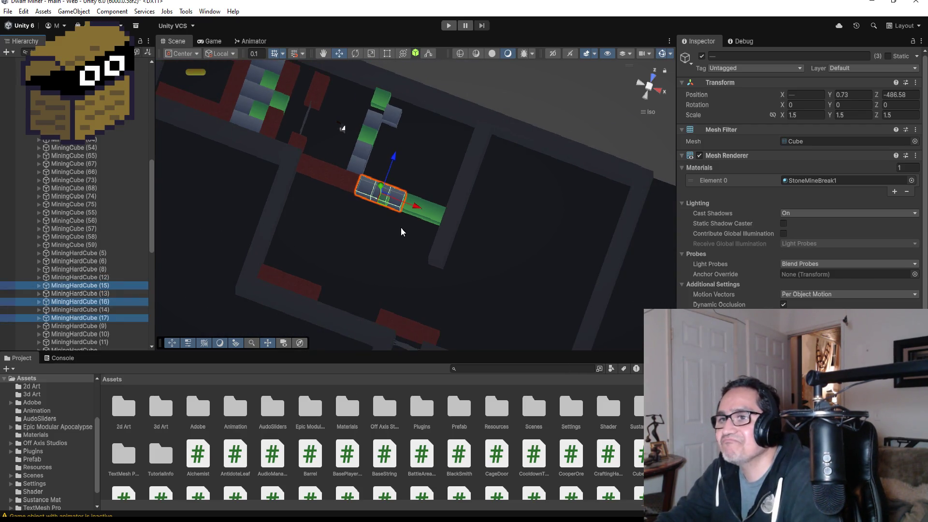
left_click_drag(393, 159, 366, 268)
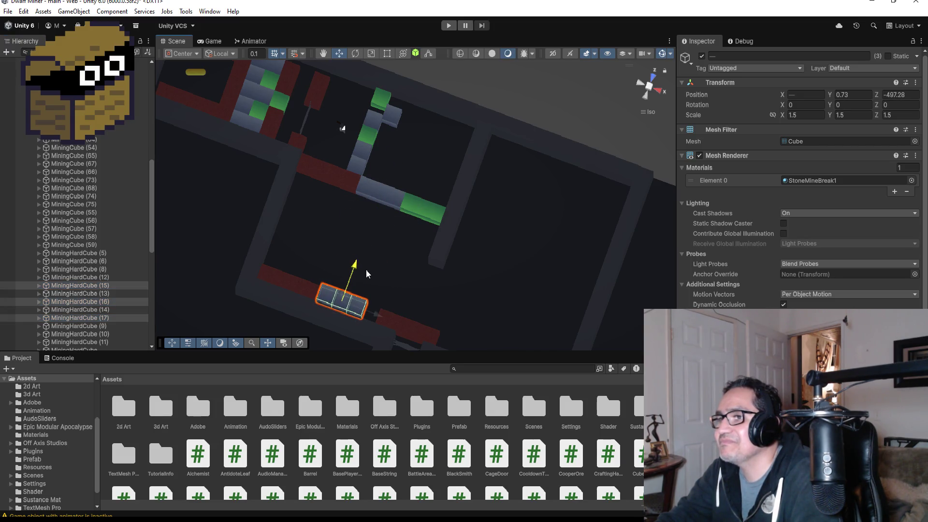
key("f")
mouse_move(390, 194)
left_mouse_down()
mouse_move(404, 103)
mouse_move(481, 161)
mouse_move(317, 96)
left_mouse_up()
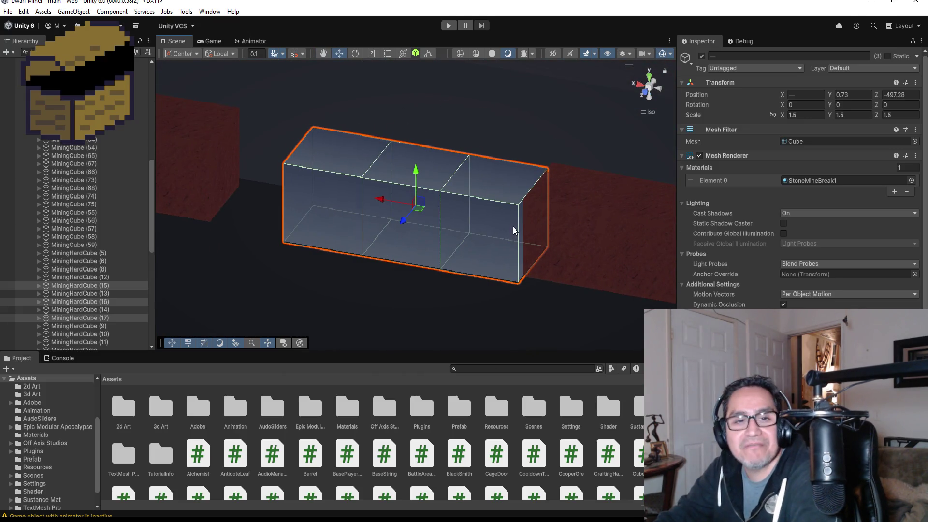
- Vertex-snap the three-cube group against the red block, undoing and redoing to compare
key("v")
left_click_drag(519, 282, 495, 275)
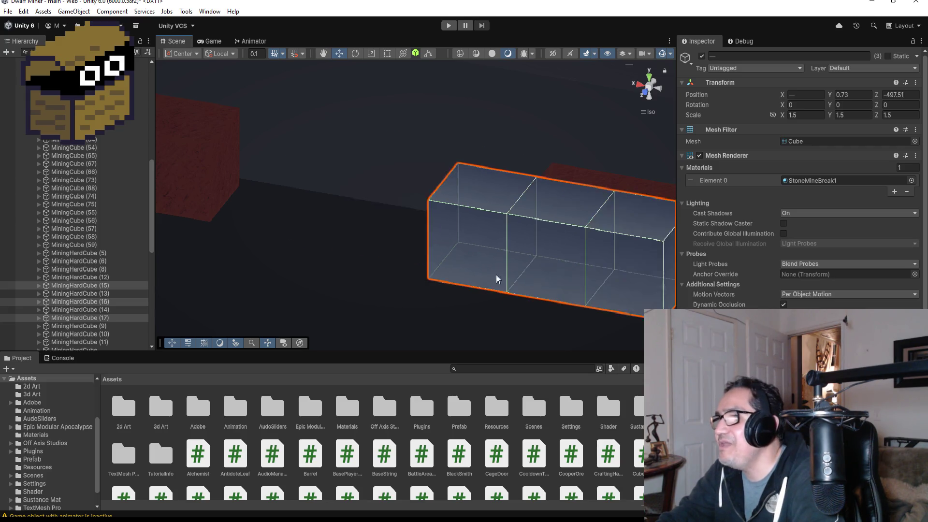
key("ctrl+z")
key("ctrl+y")
key("ctrl+z")
key("ctrl+y")
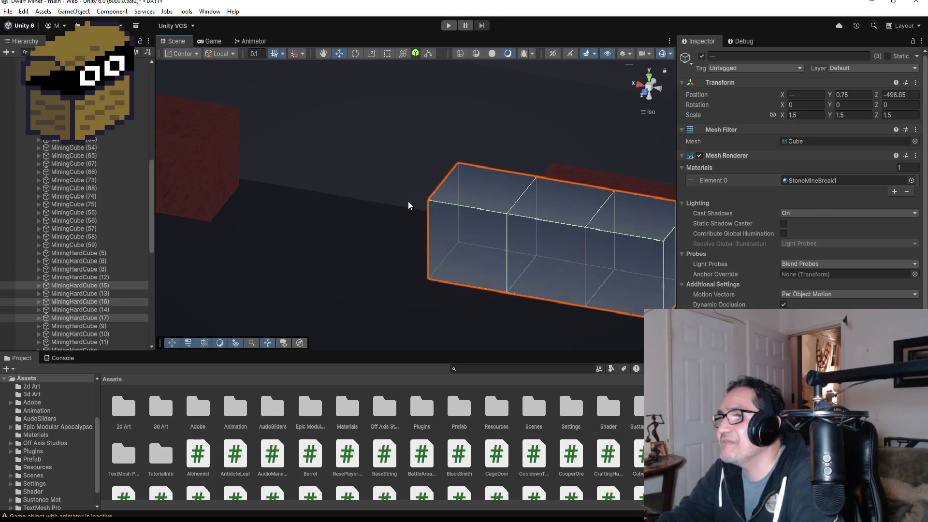
key("f")
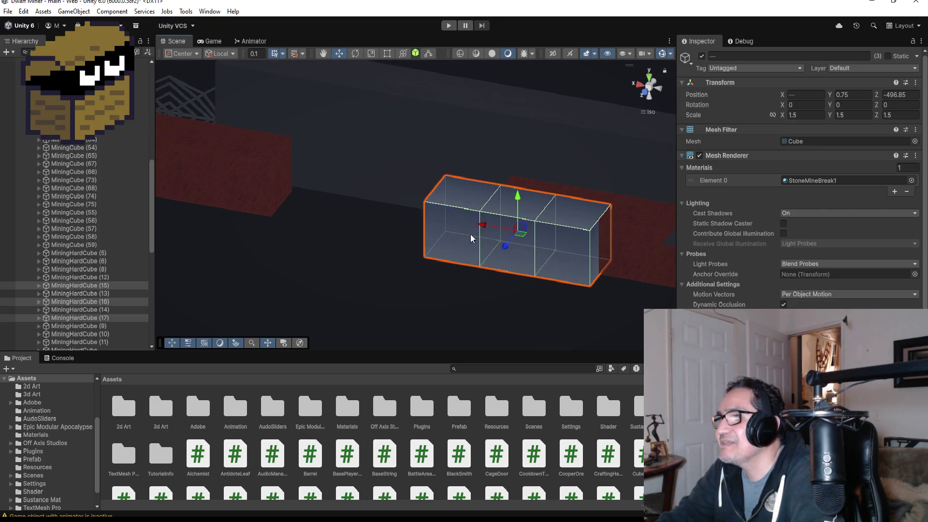
key("f")
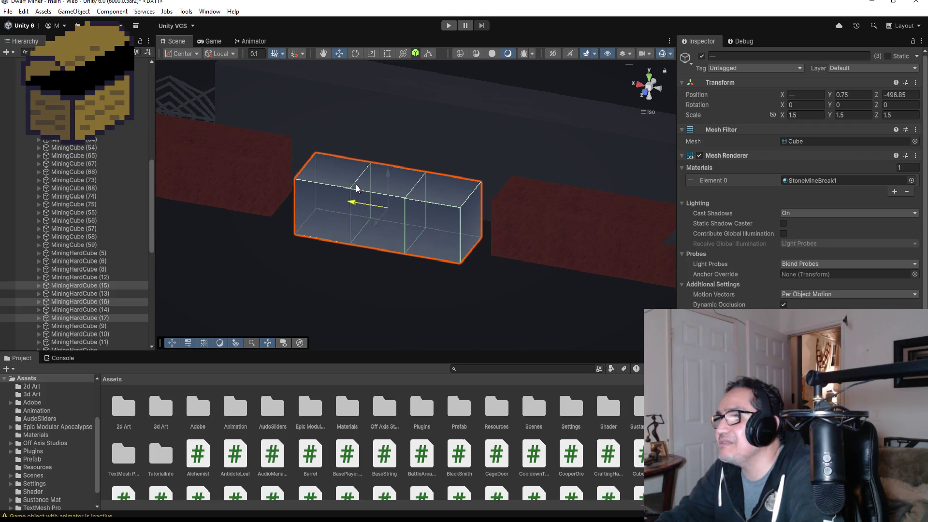
- Vertex-snap the three-cube group into the gap between the two red blocks
key("v")
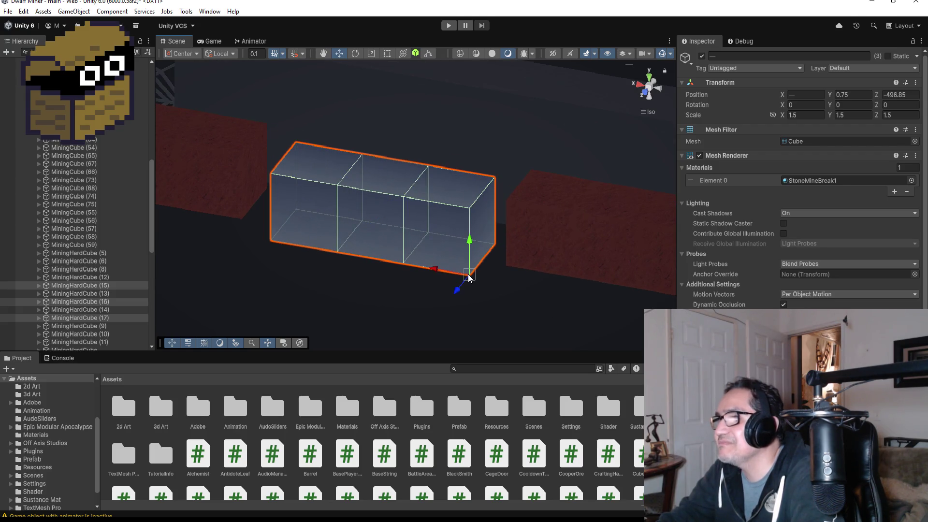
left_click_drag(467, 274, 624, 301)
key("ctrl+z")
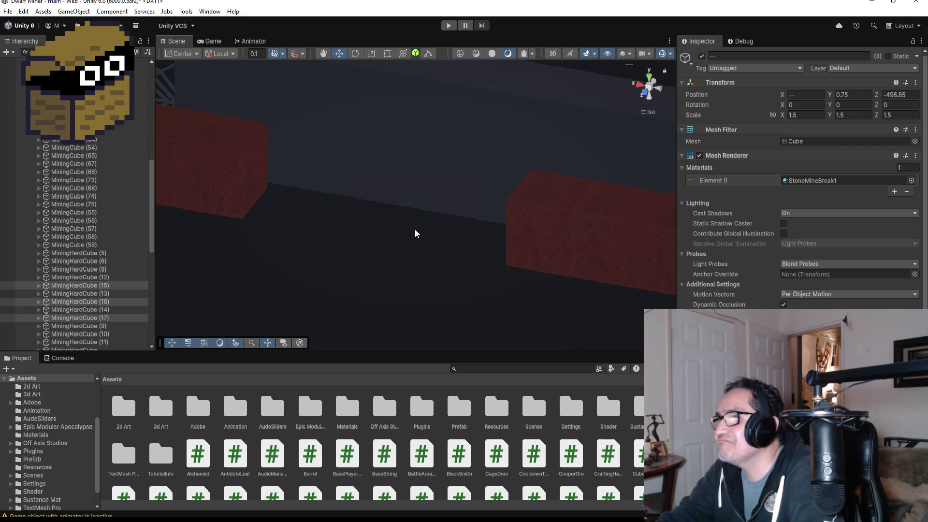
key("ctrl+y")
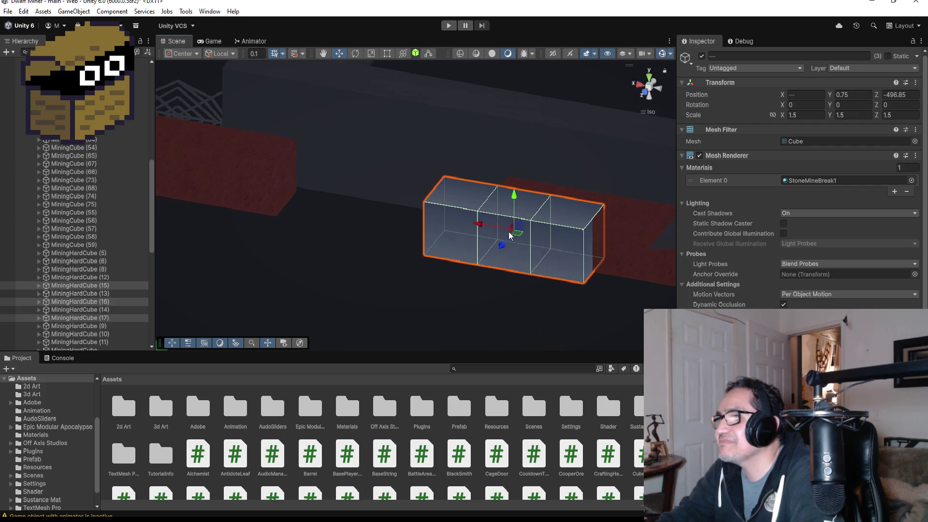
left_click_drag(482, 222, 419, 209)
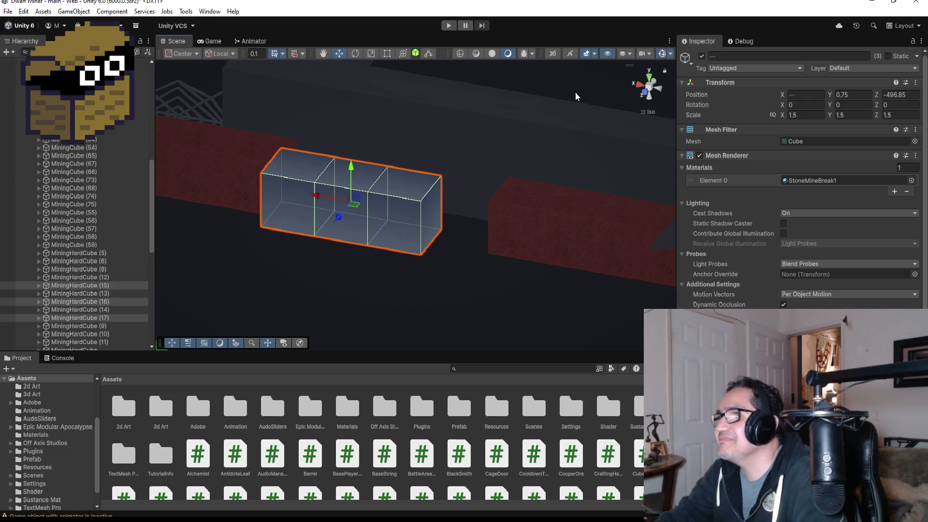
mouse_move(523, 128)
left_mouse_down()
mouse_move(576, 224)
mouse_move(489, 262)
mouse_move(450, 259)
left_mouse_up()
key("v")
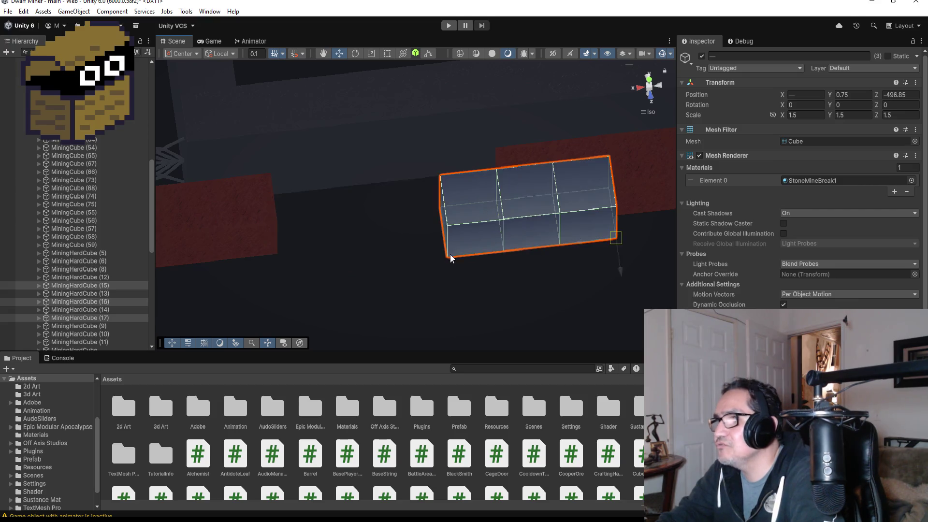
mouse_move(466, 228)
left_mouse_down()
mouse_move(382, 213)
mouse_move(426, 203)
left_mouse_up()
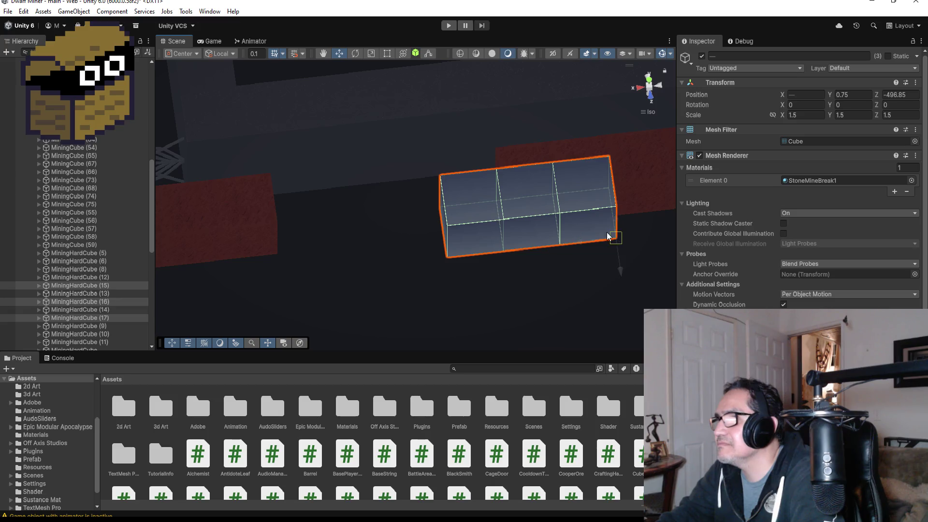
left_click_drag(614, 237, 552, 220)
scroll(514, 236, "down", 3)
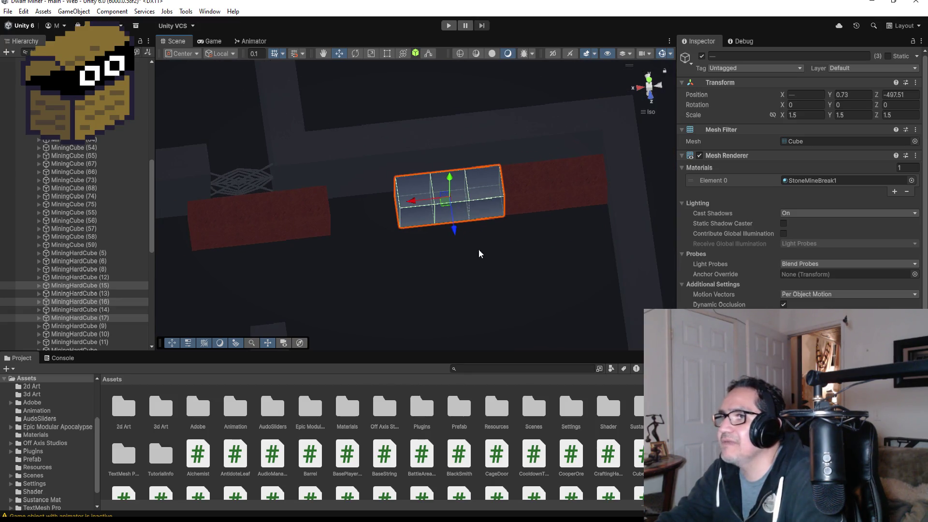
left_click(328, 213)
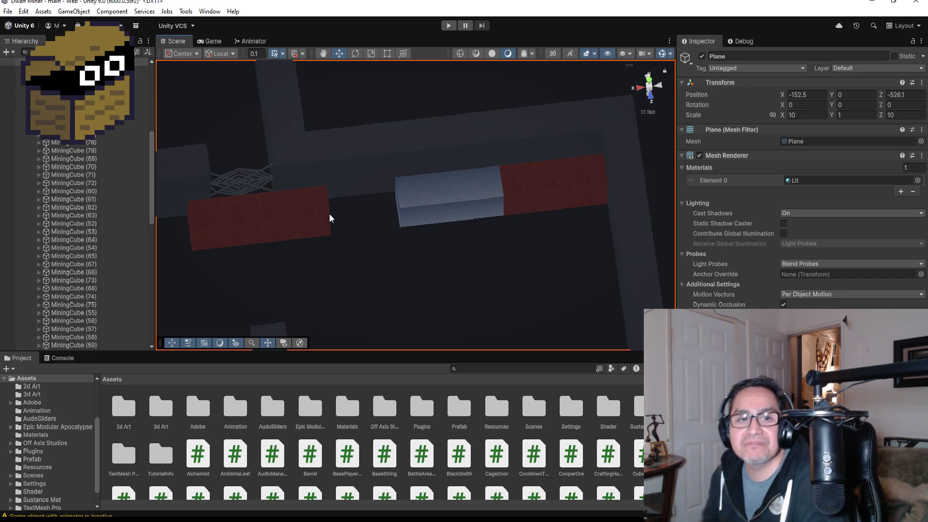
- Duplicate the mining cube on the red block and slide copies along the corridor to X -175.8
scroll(386, 186, "up", 3)
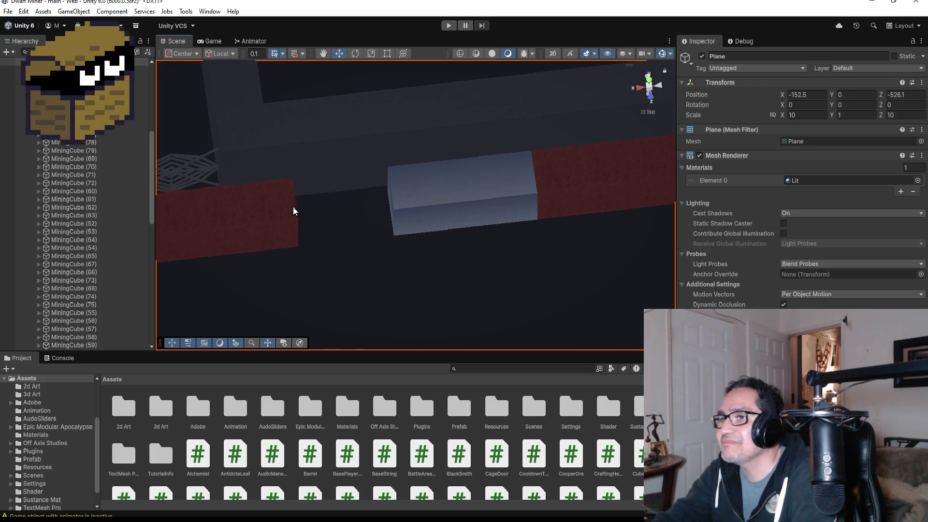
left_click(286, 204)
key("ctrl+d")
mouse_move(229, 225)
left_mouse_down()
mouse_move(310, 215)
mouse_move(297, 226)
mouse_move(293, 212)
mouse_move(281, 213)
mouse_move(334, 212)
mouse_move(346, 242)
left_mouse_up()
key("ctrl+d")
scroll(419, 272, "down", 8)
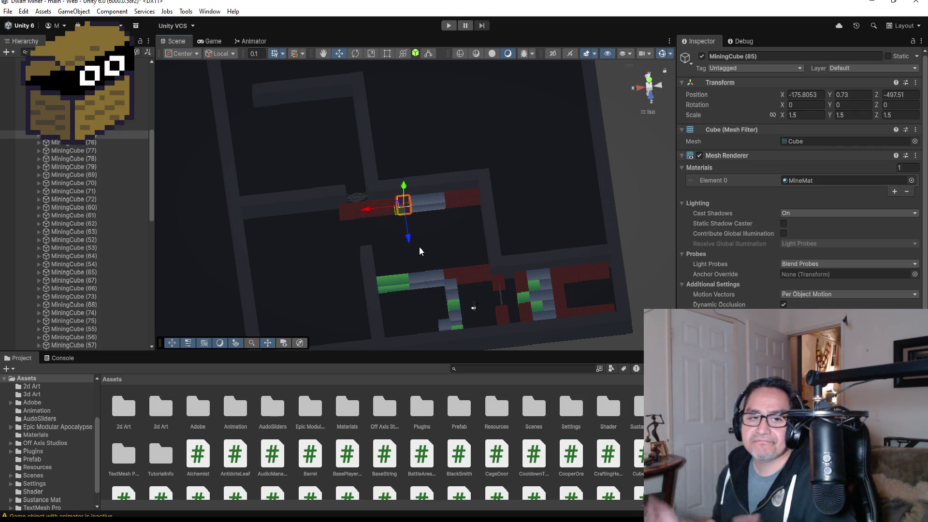
scroll(437, 231, "up", 3)
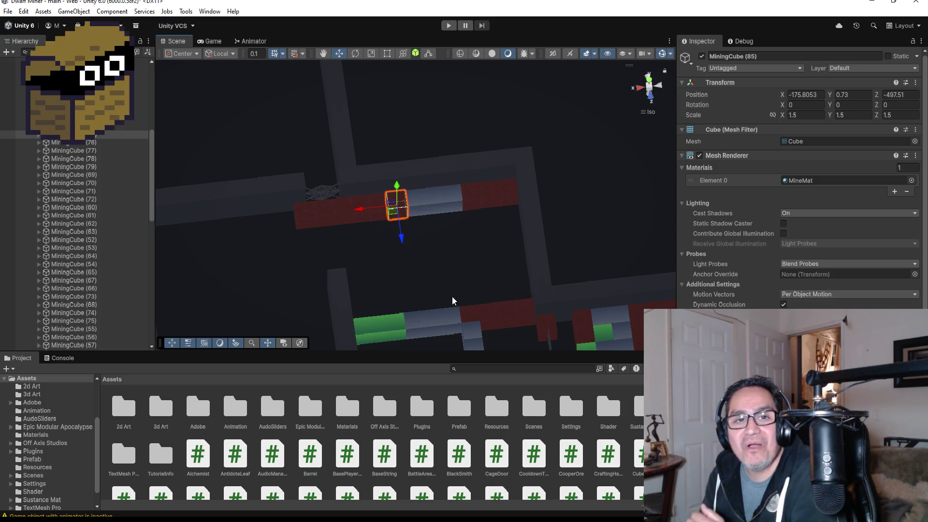
left_click(326, 215)
left_click(340, 216)
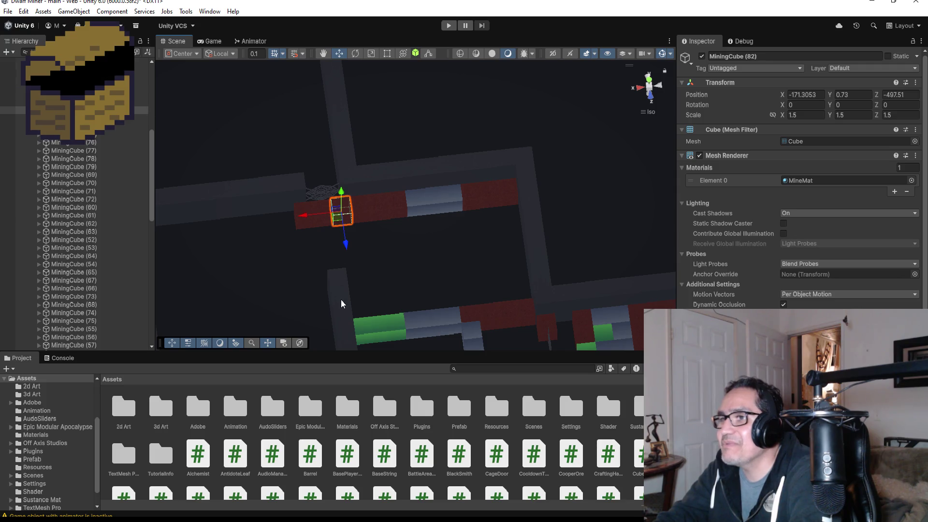
left_click(325, 210)
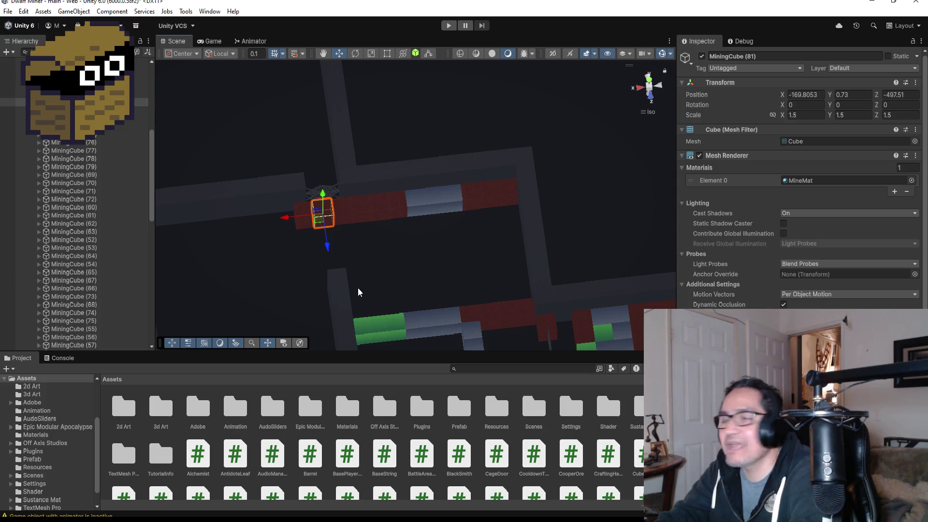
mouse_move(375, 251)
left_mouse_down()
mouse_move(499, 245)
mouse_move(600, 280)
mouse_move(625, 234)
left_mouse_up()
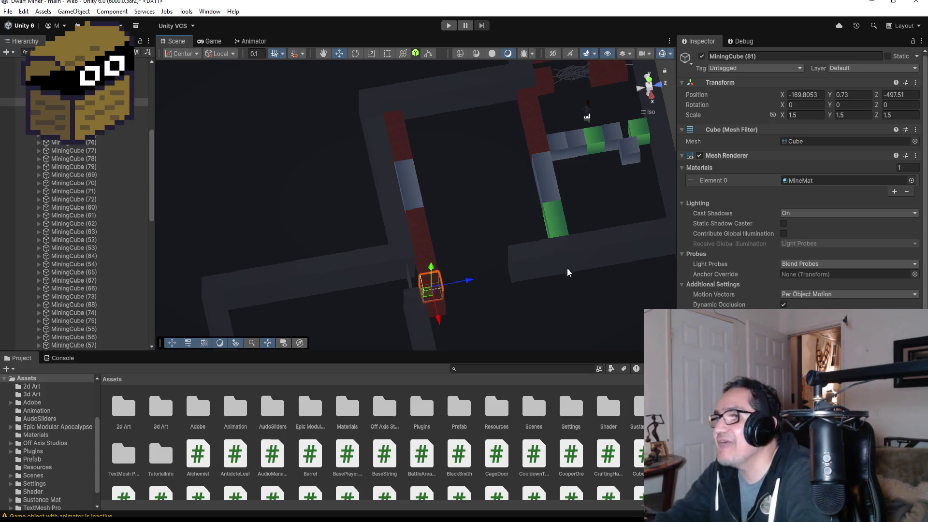
- Duplicate MiningCube (81) and set the copy (86) into the corridor bend at -170.1, 0.73, -491.77
scroll(568, 272, "up", 3)
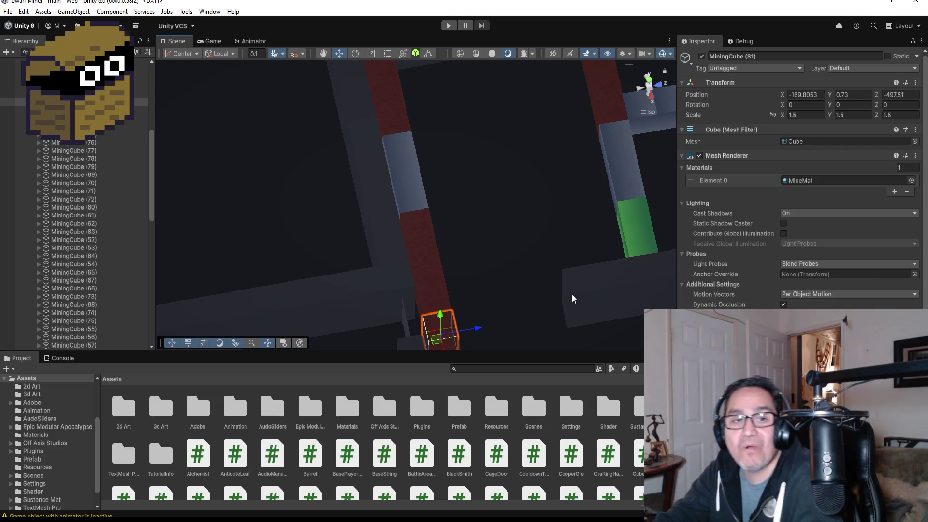
mouse_move(581, 292)
left_mouse_down()
mouse_move(539, 230)
mouse_move(453, 269)
mouse_move(597, 238)
mouse_move(549, 251)
mouse_move(504, 332)
left_mouse_up()
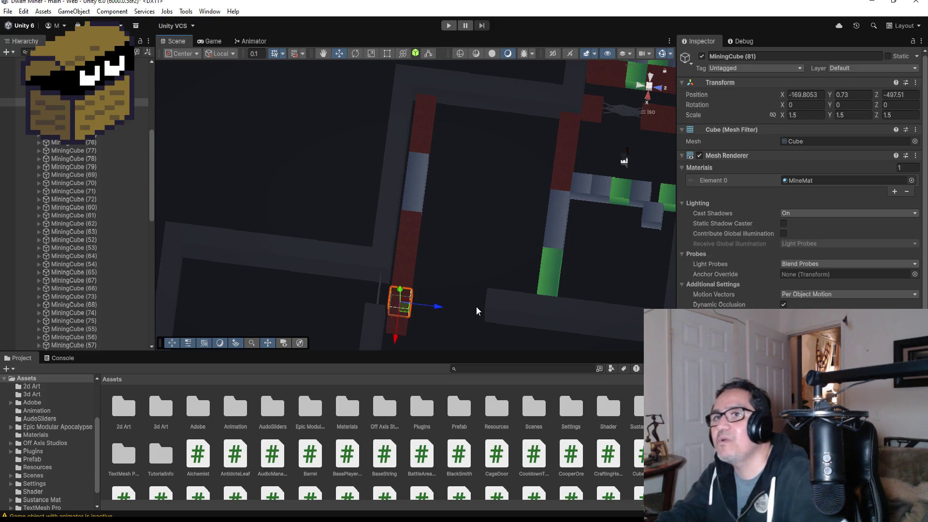
key("ctrl+d")
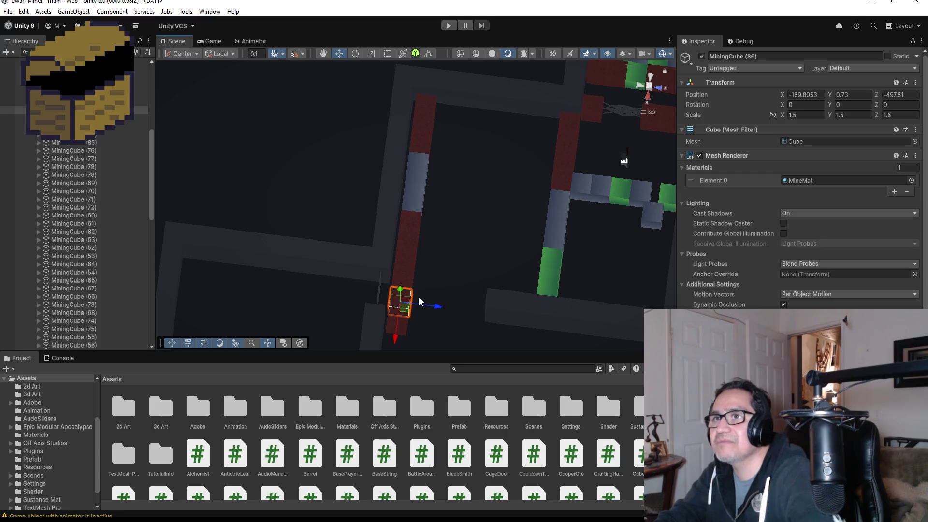
left_click_drag(426, 308, 491, 308)
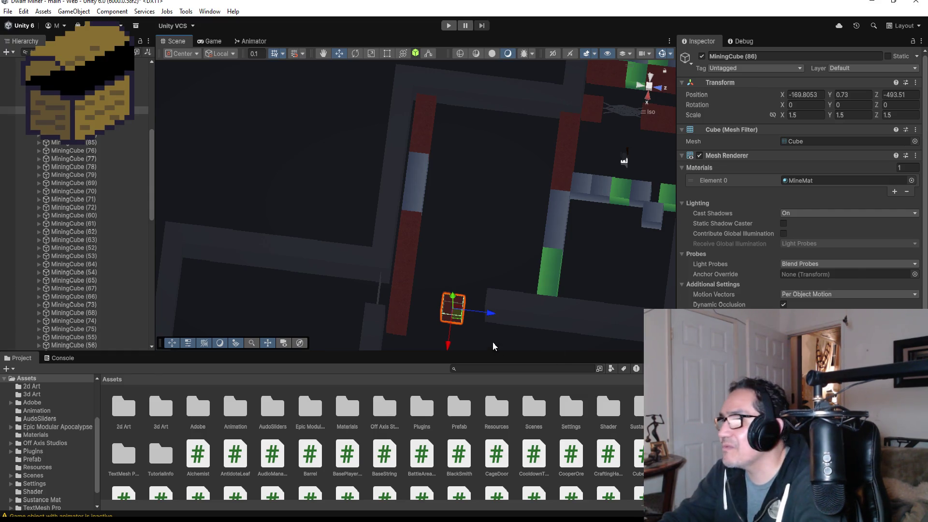
left_click_drag(517, 329, 549, 213)
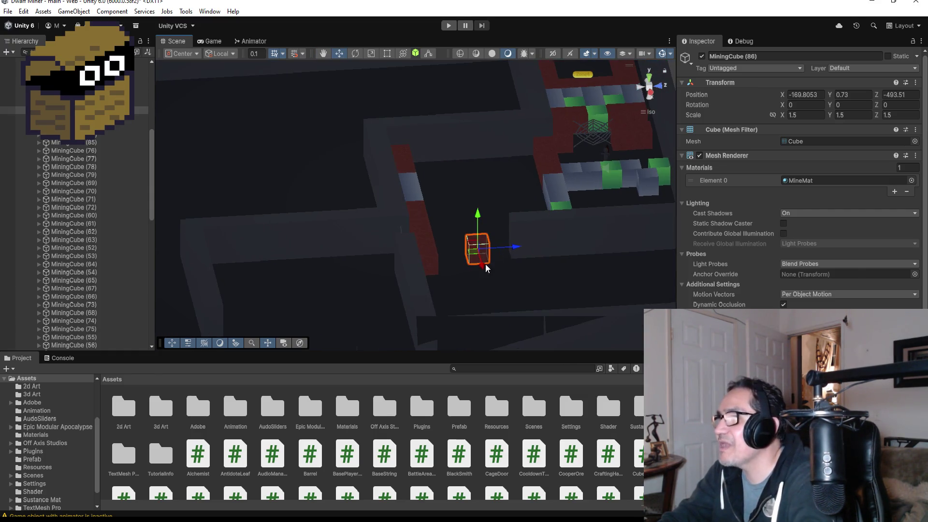
left_click_drag(487, 262, 504, 261)
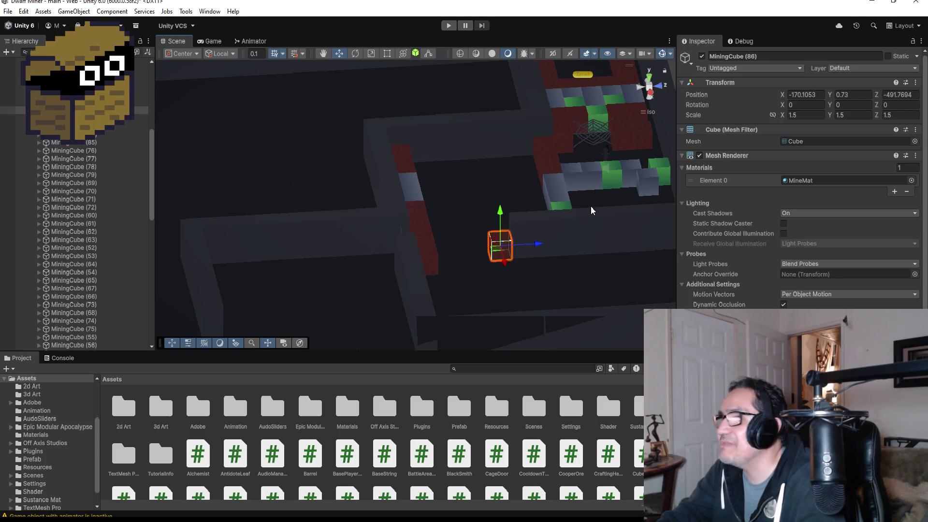
left_click_drag(579, 222, 628, 195)
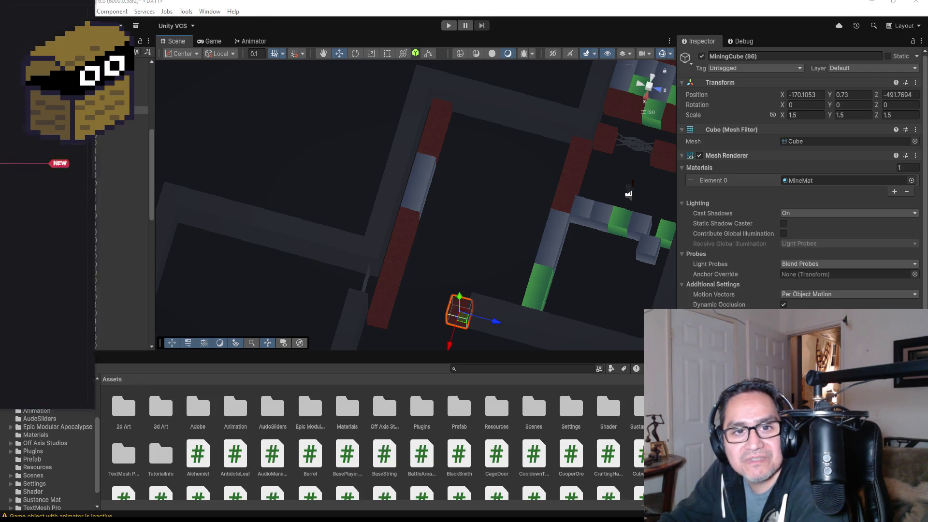
- View the Saturn-and-hourglass artwork in #2d-art full size, zooming in and out, then close it
key("alt+Tab")
left_click(262, 417)
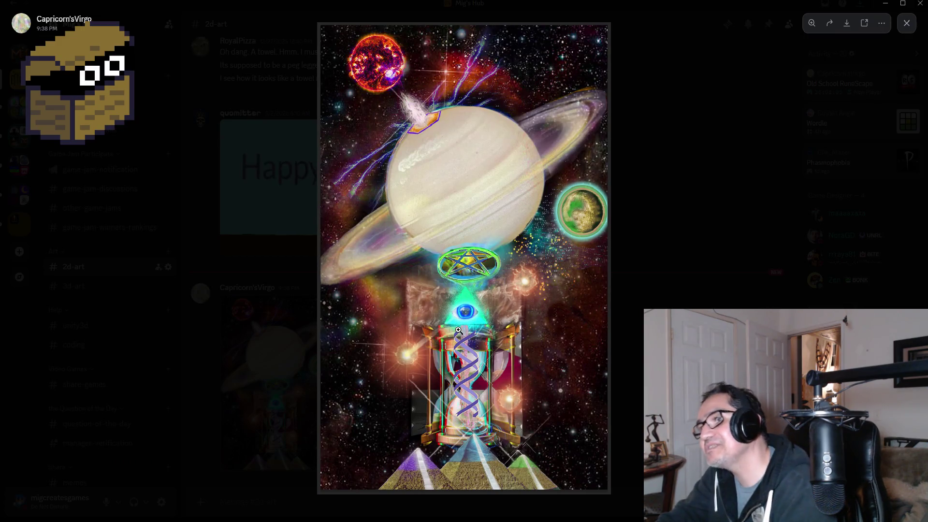
left_click(503, 318)
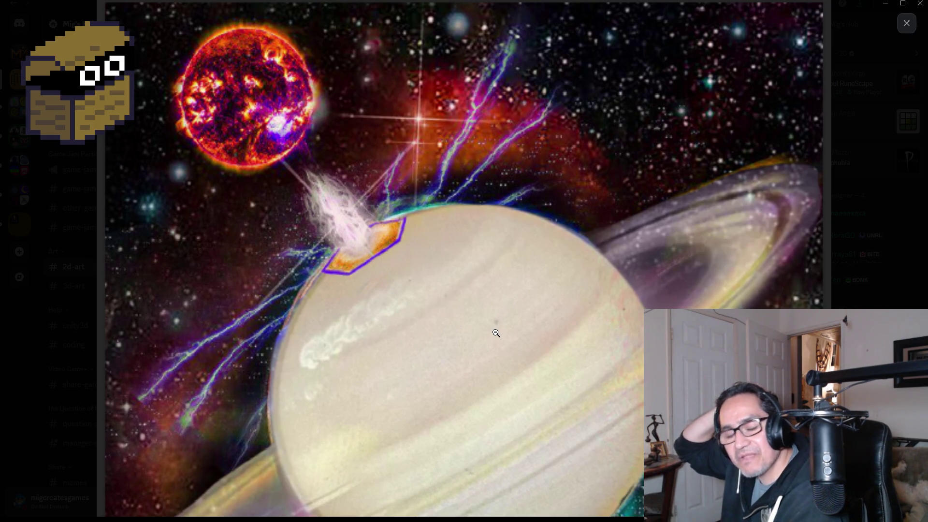
left_click(429, 234)
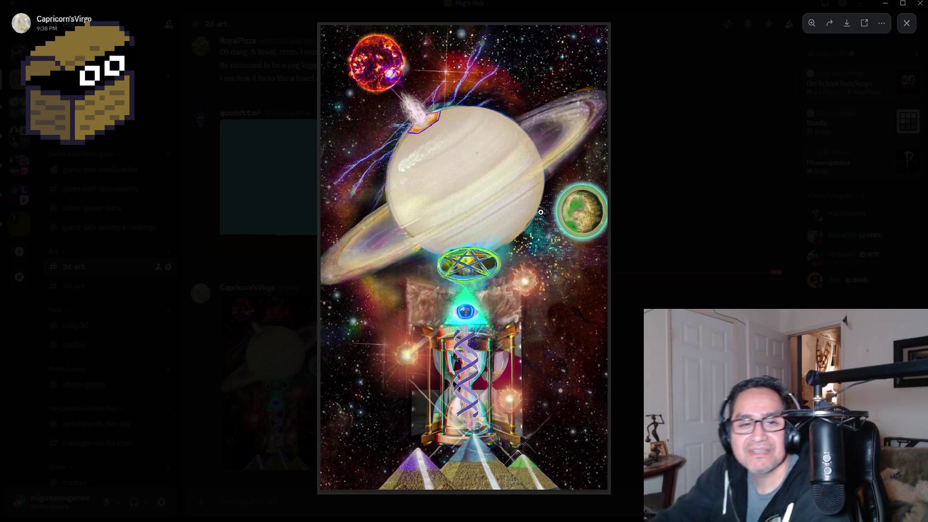
left_click(540, 211)
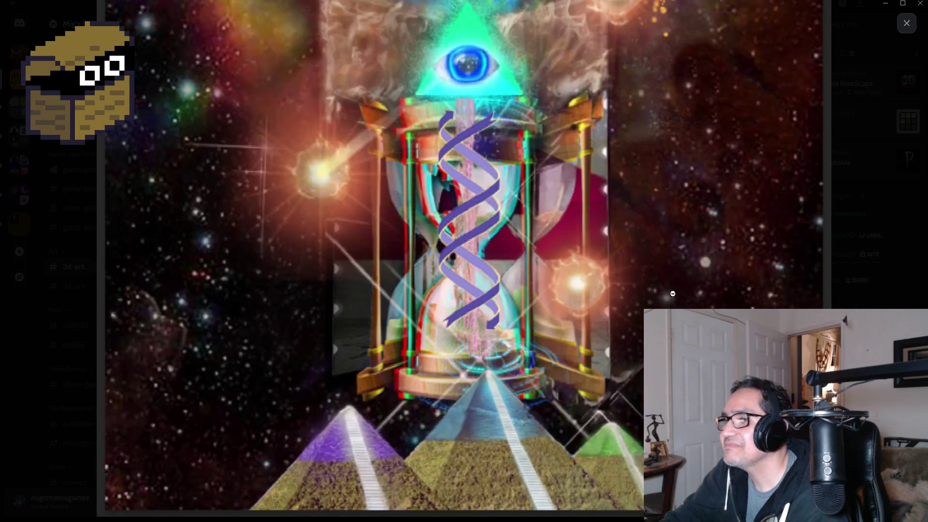
left_click(746, 297)
left_click(735, 252)
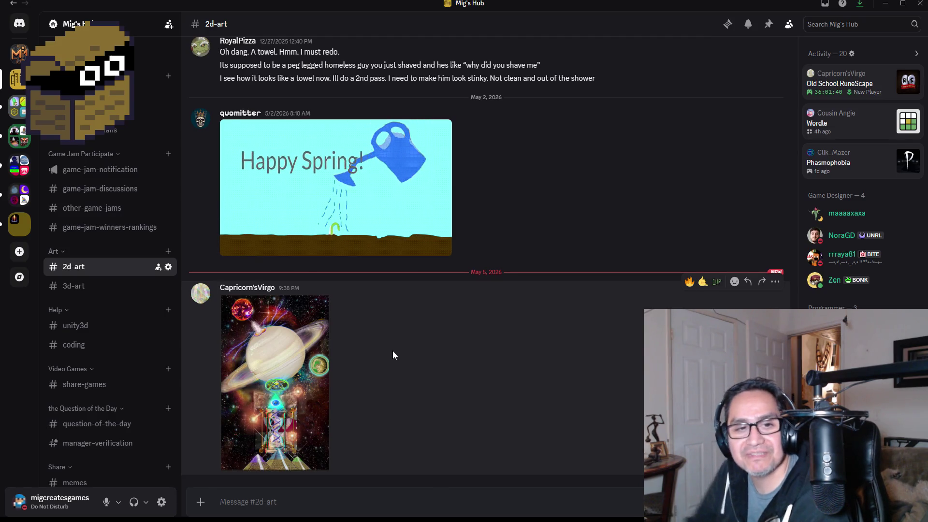
- Alt+Tab back to the Unity editor, where MiningCube (86) remains at -170.1, 0.73, -491.77
key("alt+Tab")
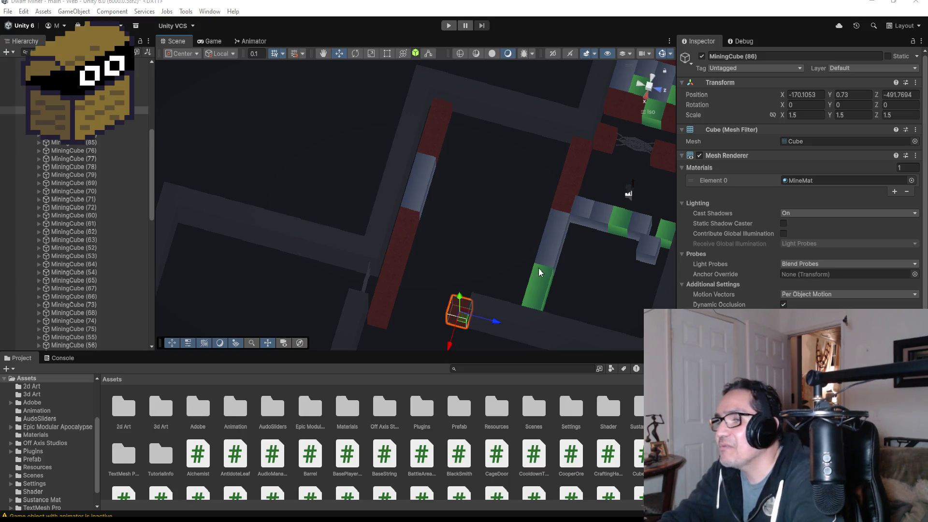
- Duplicate MiningCube from Top view and slide the copy, MiningCube (87), down the corridor to Z -494.27
scroll(539, 268, "up", 3)
mouse_move(529, 320)
left_mouse_down()
mouse_move(568, 385)
mouse_move(570, 198)
mouse_move(569, 269)
left_mouse_up()
scroll(569, 268, "up", 1)
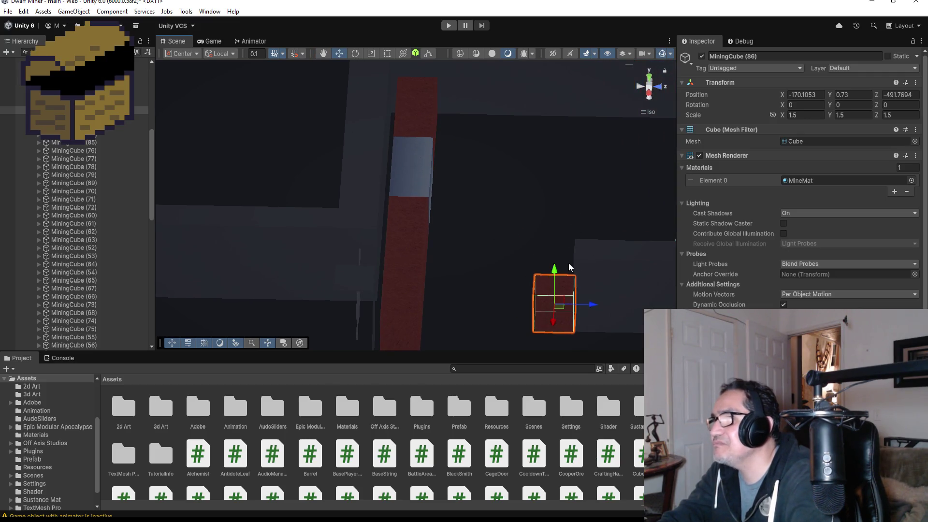
scroll(568, 267, "down", 1)
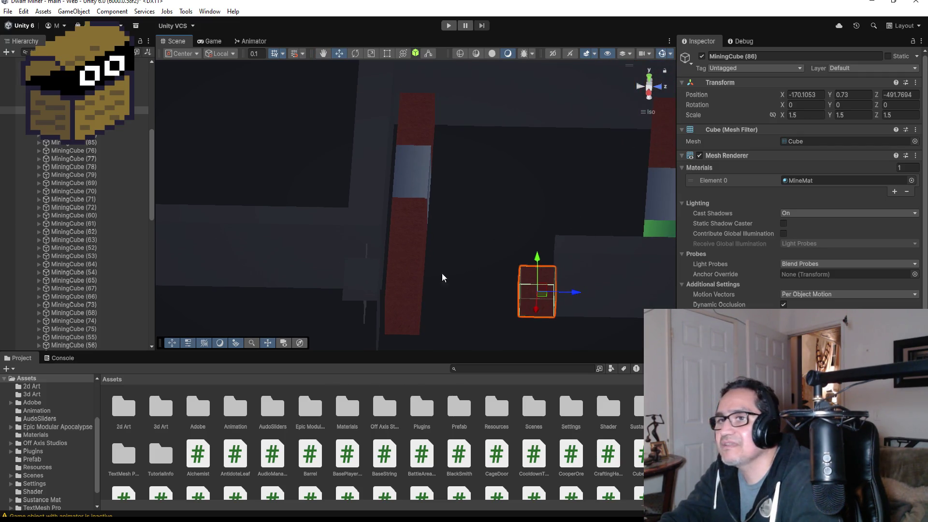
left_click(649, 78)
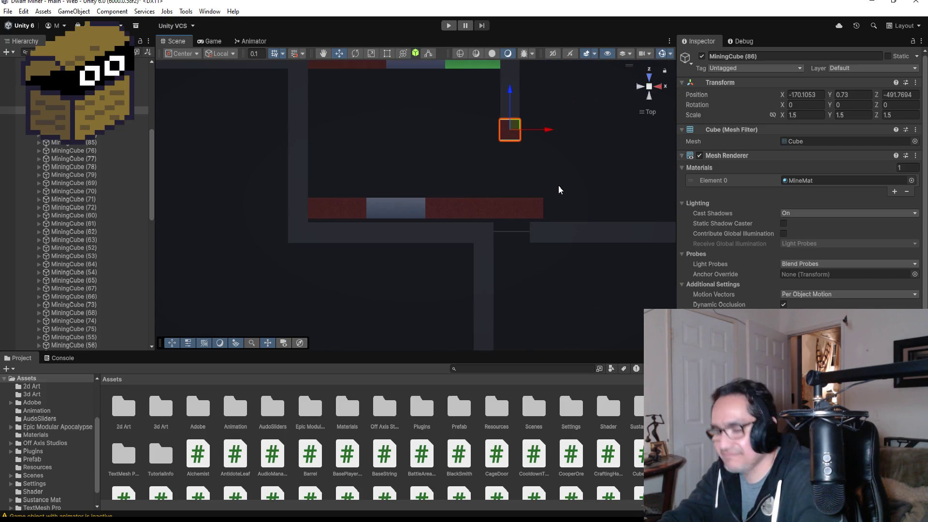
key("ctrl+d")
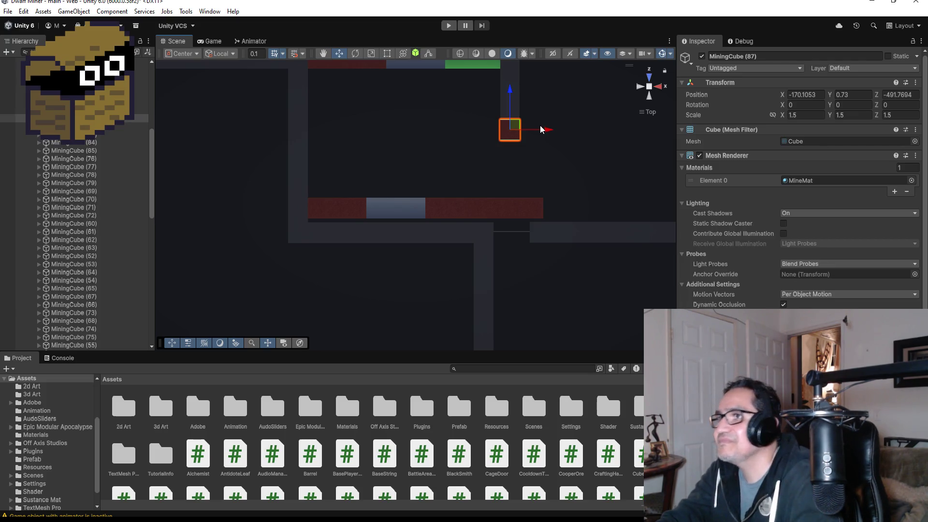
left_click_drag(509, 86, 512, 118)
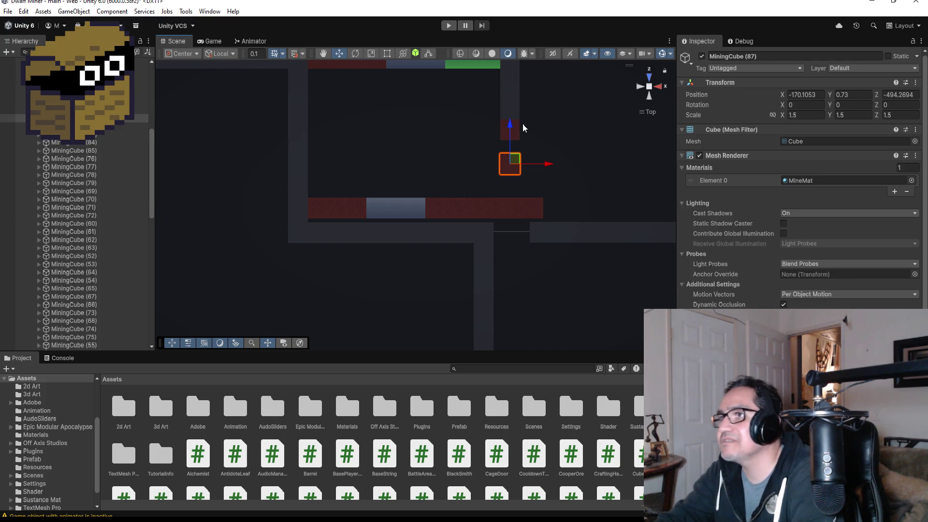
- Vertex-snap MiningCube (87) flush against its neighbouring cube, bringing it to Z -493.27
double_click(111, 118)
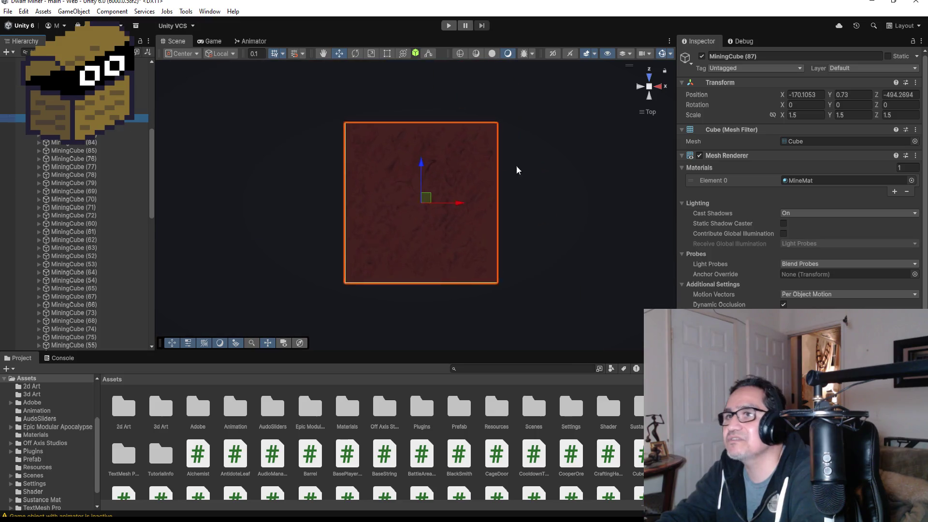
left_click_drag(596, 176, 505, 164)
key("v")
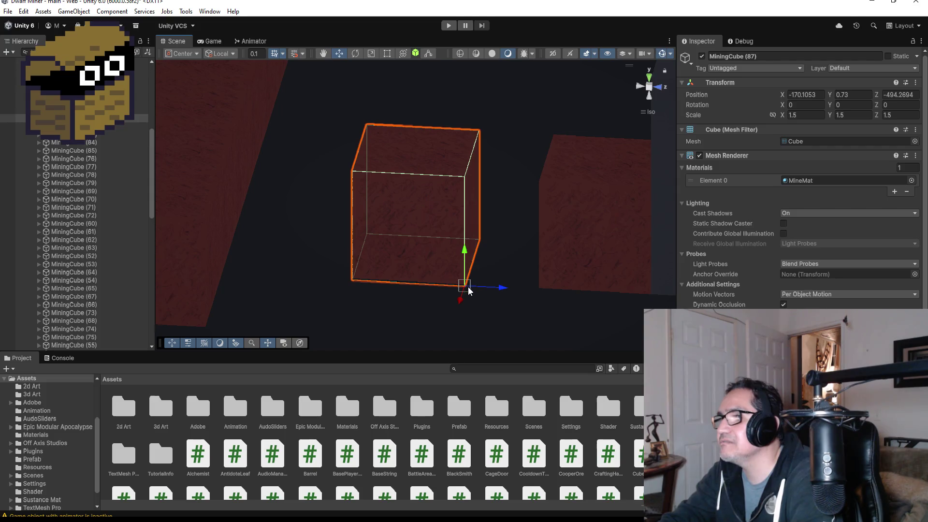
left_click_drag(471, 287, 528, 284)
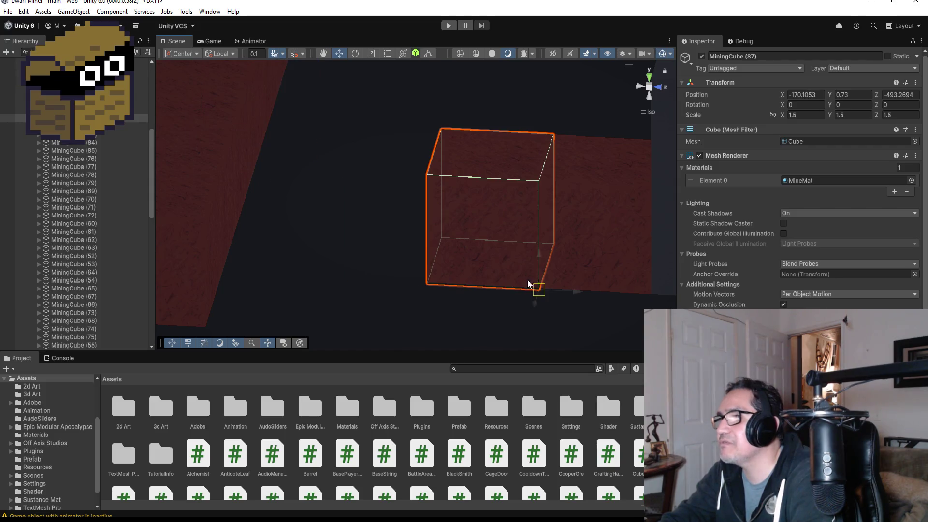
left_click(647, 75)
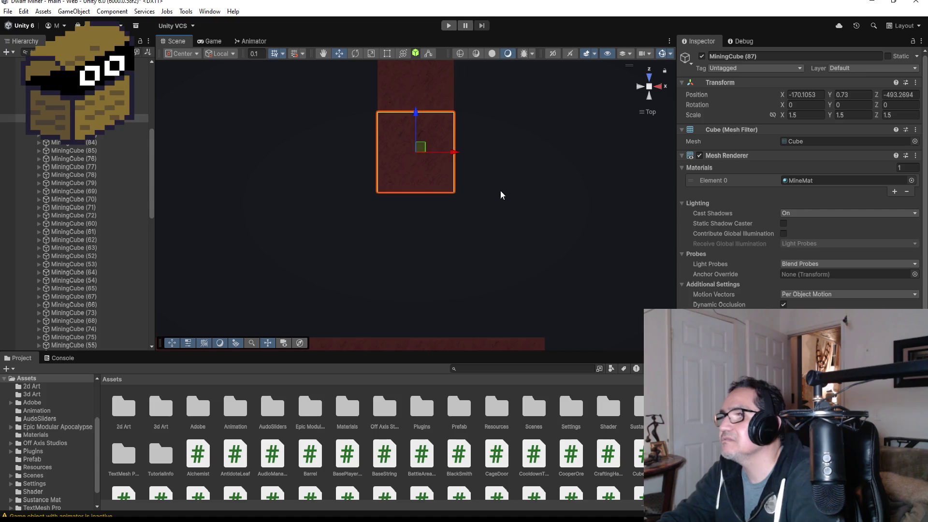
- Duplicate the mining cube again and vertex-snap the new copy against the previous cube
key("ctrl+d")
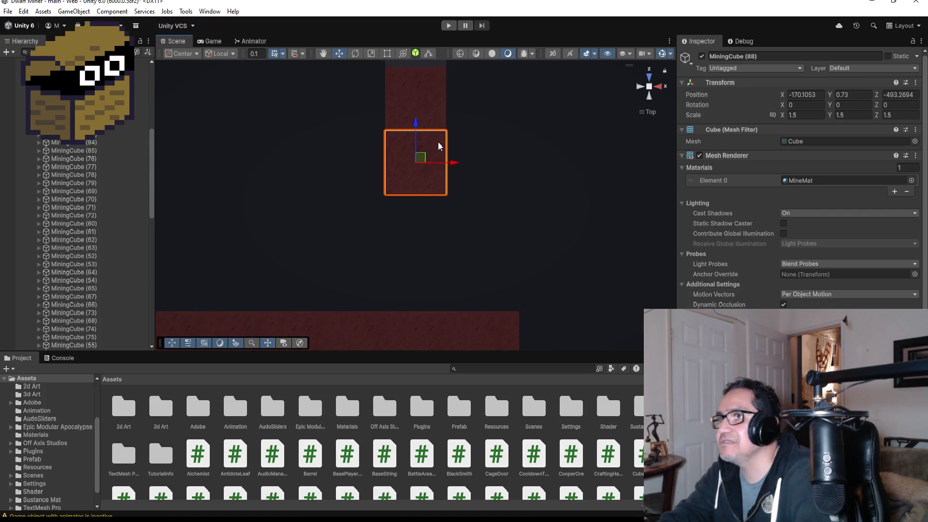
left_click_drag(419, 123, 416, 201)
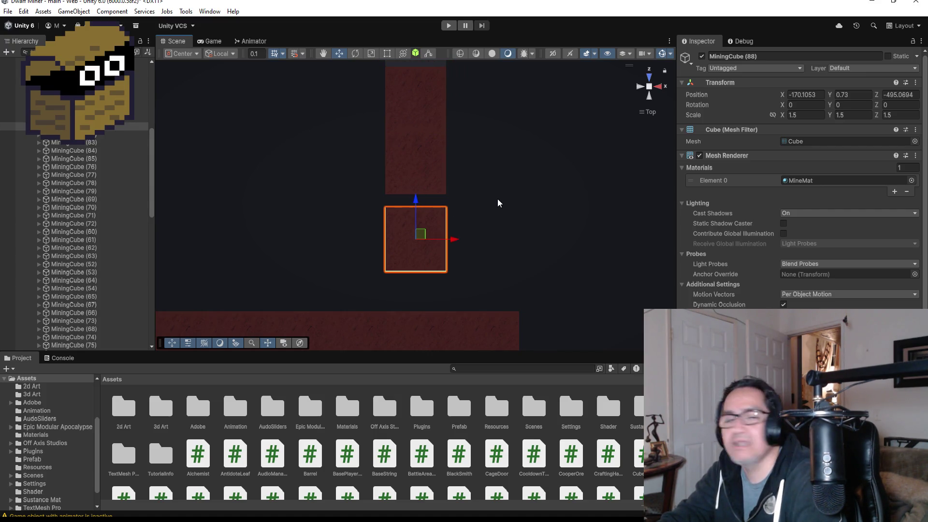
mouse_move(501, 236)
left_mouse_down()
mouse_move(478, 203)
mouse_move(526, 231)
mouse_move(441, 236)
mouse_move(407, 271)
mouse_move(441, 303)
left_mouse_up()
key("v")
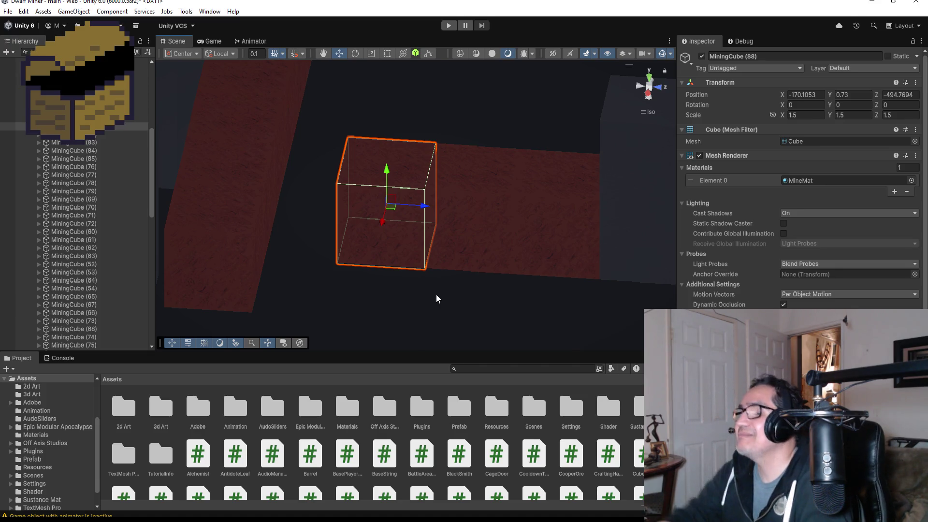
scroll(431, 292, "down", 2)
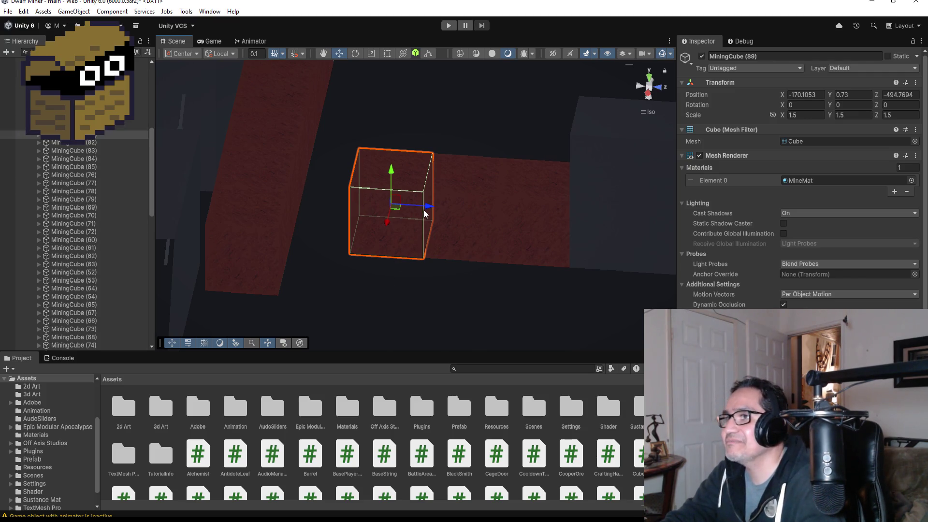
left_click_drag(428, 213, 353, 207)
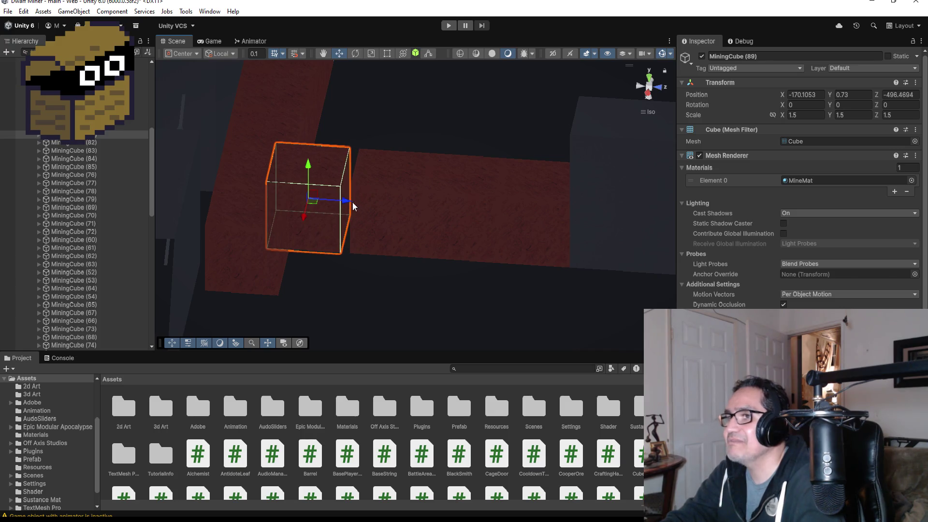
key("v")
mouse_move(344, 258)
left_mouse_down()
mouse_move(480, 247)
mouse_move(501, 255)
mouse_move(527, 203)
mouse_move(549, 274)
left_mouse_up()
scroll(501, 259, "down", 6)
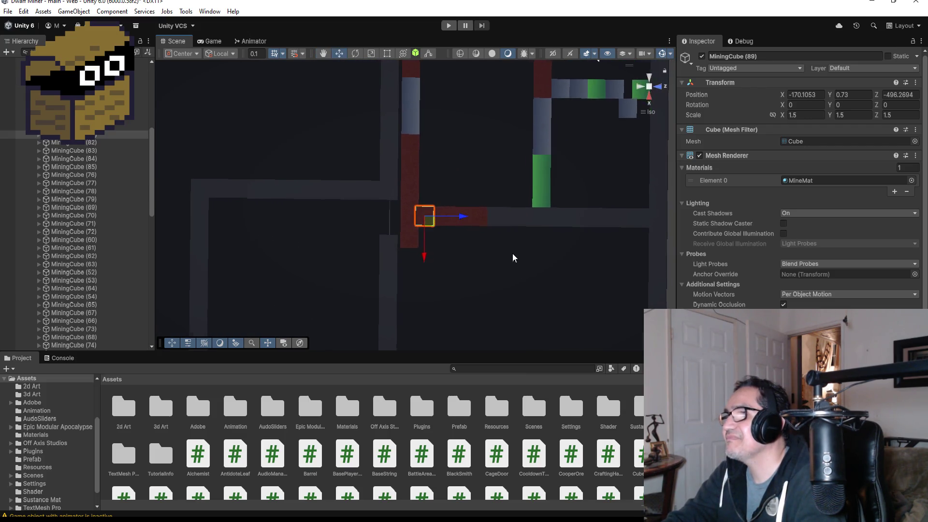
- Check the row by selecting MiningCube (86) and MiningCube (87) in the corridor
mouse_move(519, 238)
left_mouse_down("alt")
mouse_move(503, 182)
mouse_move(434, 187)
mouse_move(520, 158)
left_mouse_up("alt")
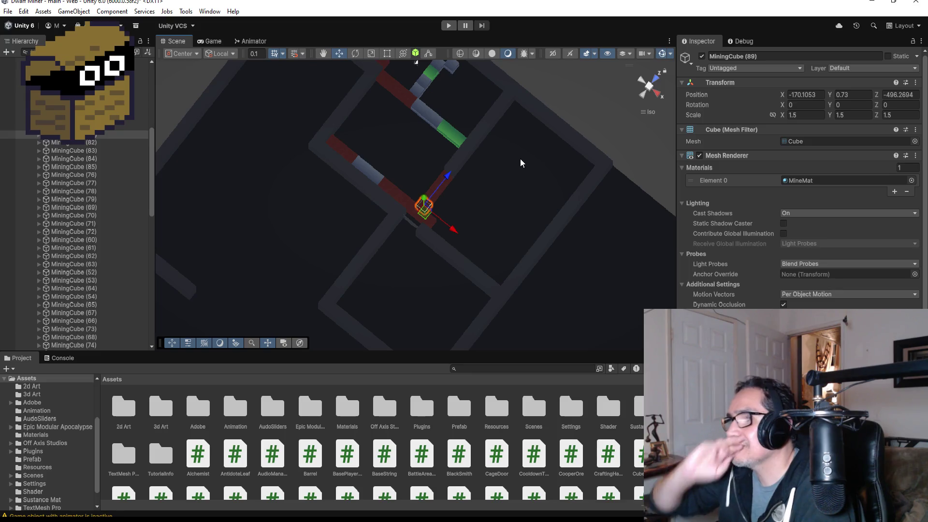
scroll(484, 135, "down", 5)
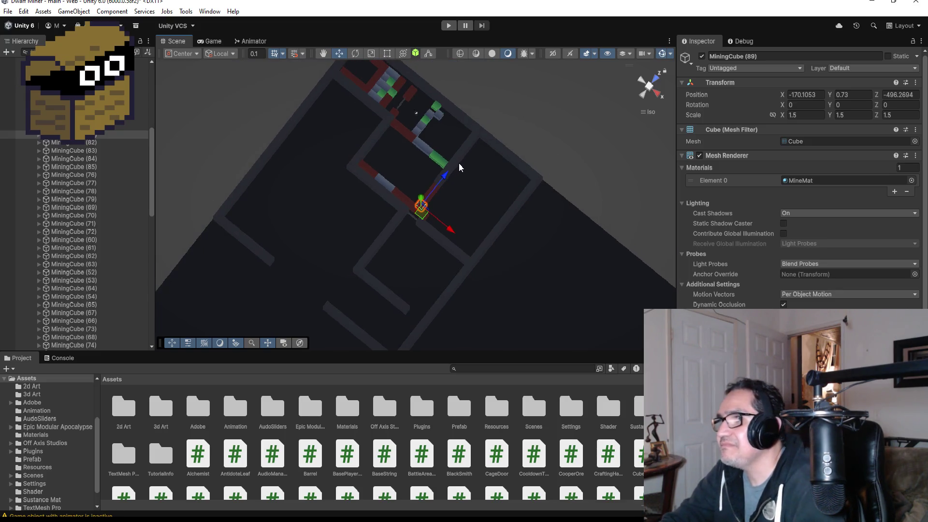
scroll(418, 129, "up", 5)
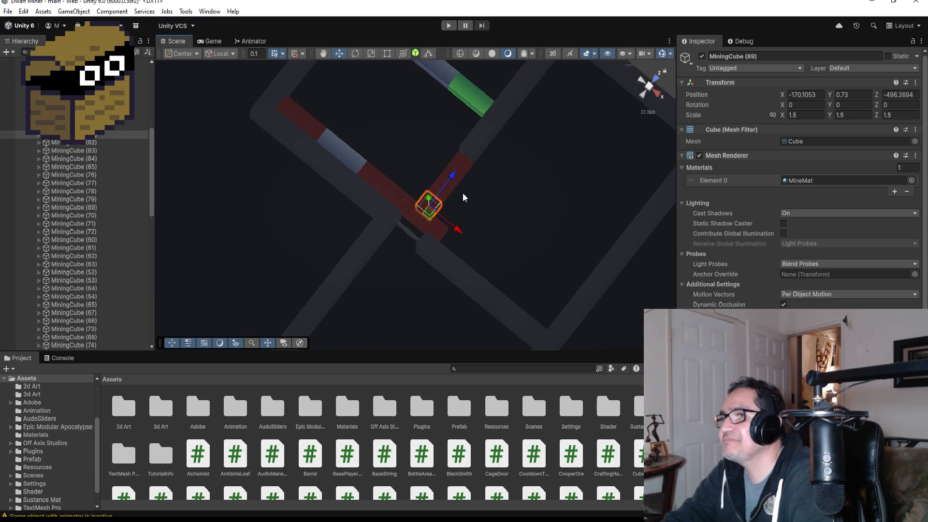
left_click(462, 169)
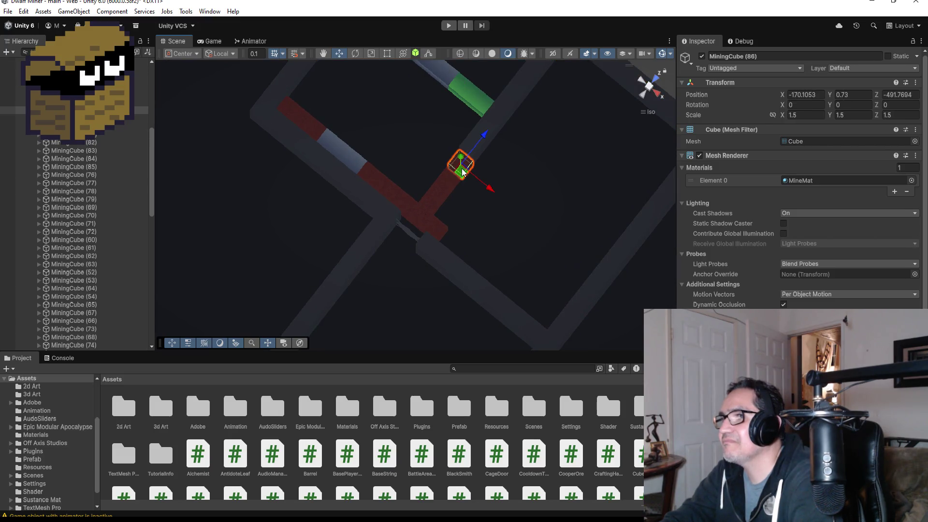
left_click(445, 184, "shift")
left_click(445, 184, "shift")
left_click(445, 185, "shift")
scroll(445, 187, "up", 3)
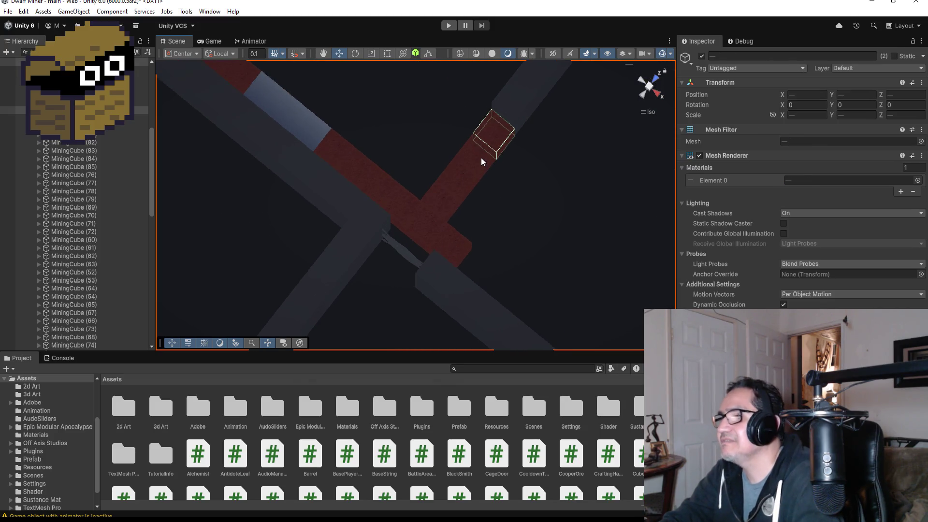
left_click(481, 157, "shift")
left_click(473, 166, "shift")
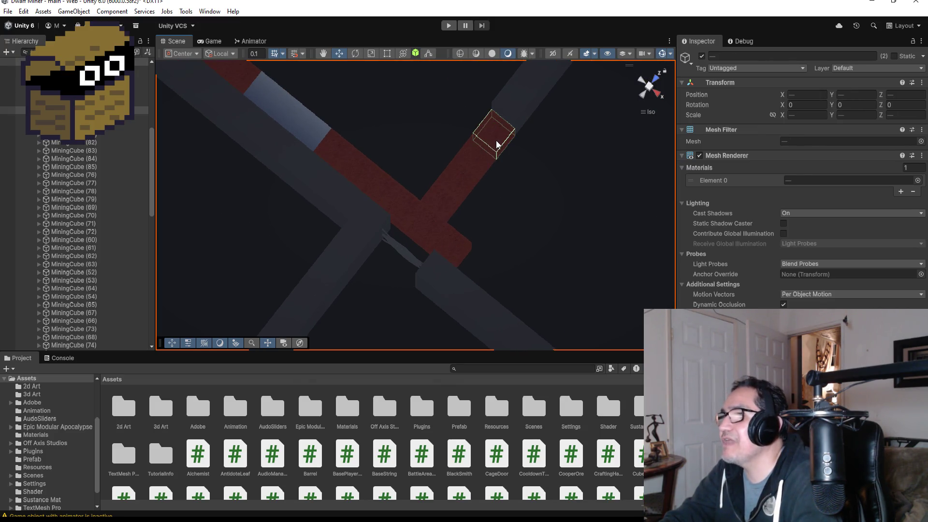
left_click(497, 148)
left_click(480, 162)
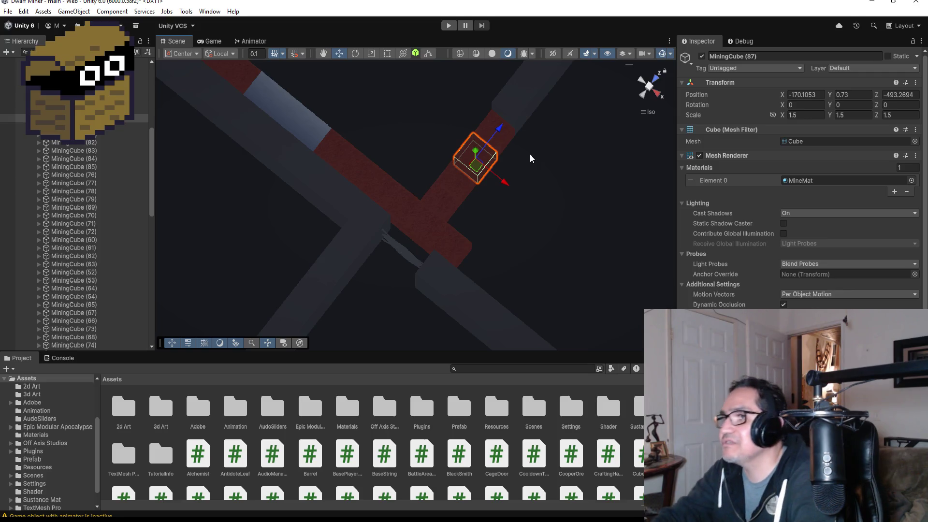
scroll(521, 164, "down", 2)
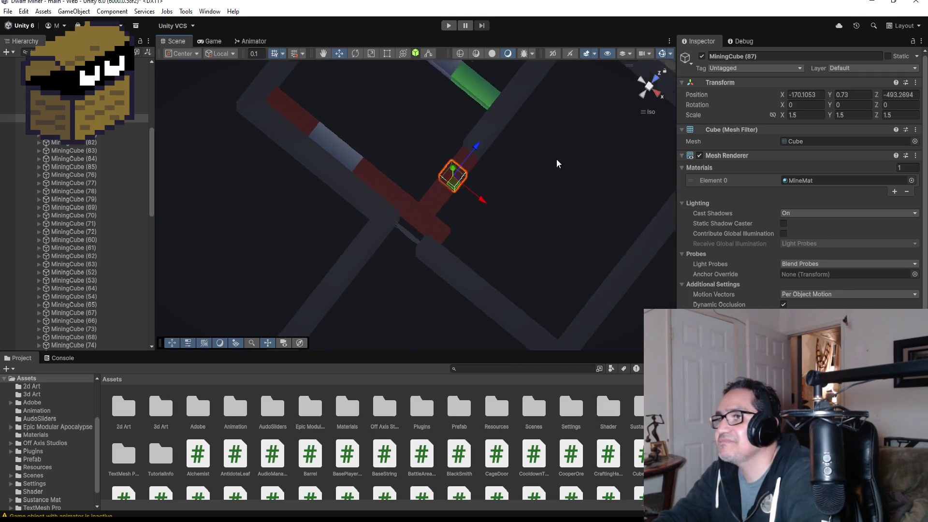
- Orbit to a side view of the row and pick MiningCube (86)
key("f")
scroll(521, 206, "down", 2)
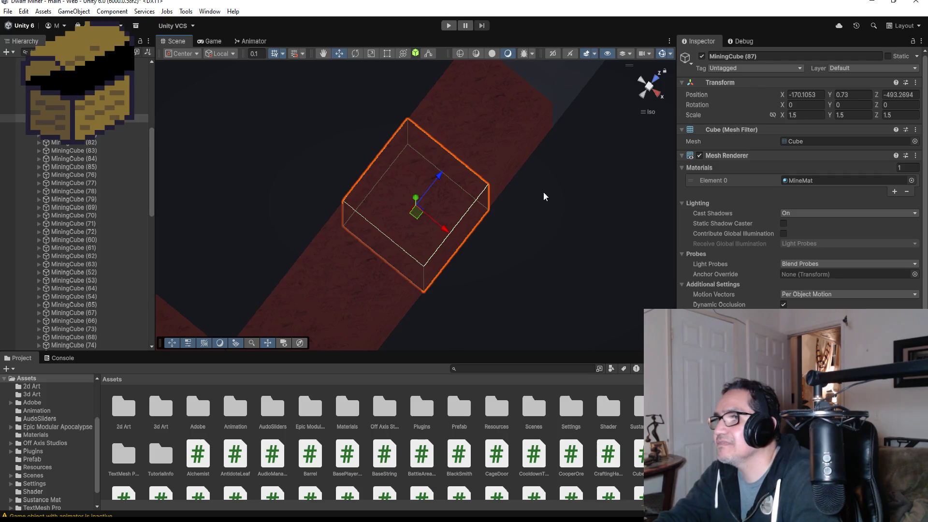
left_click_drag(543, 192, 439, 53)
left_click(521, 208)
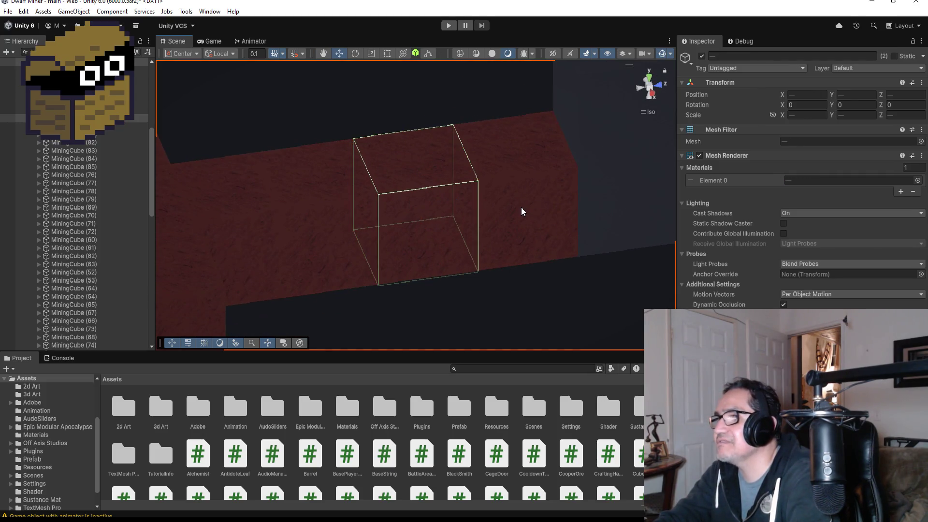
left_click(506, 160)
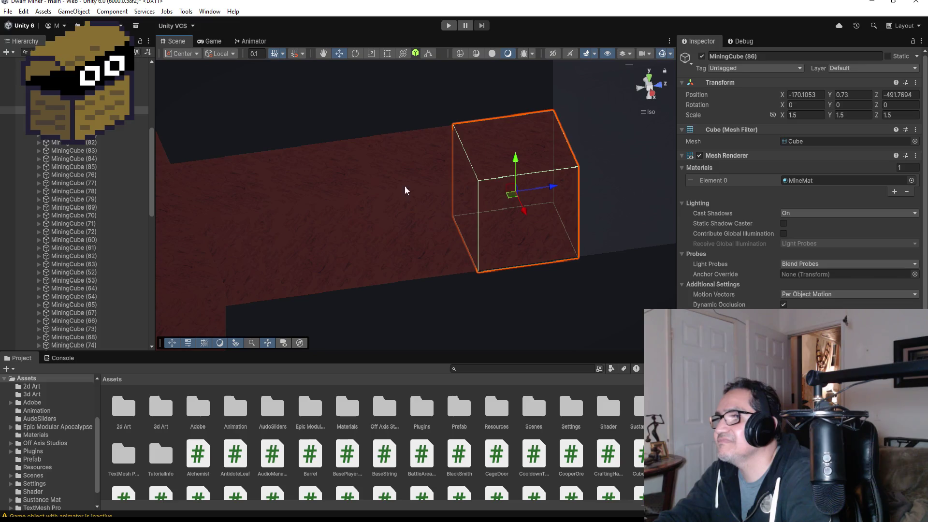
left_click(417, 192, "ctrl")
left_click(466, 169)
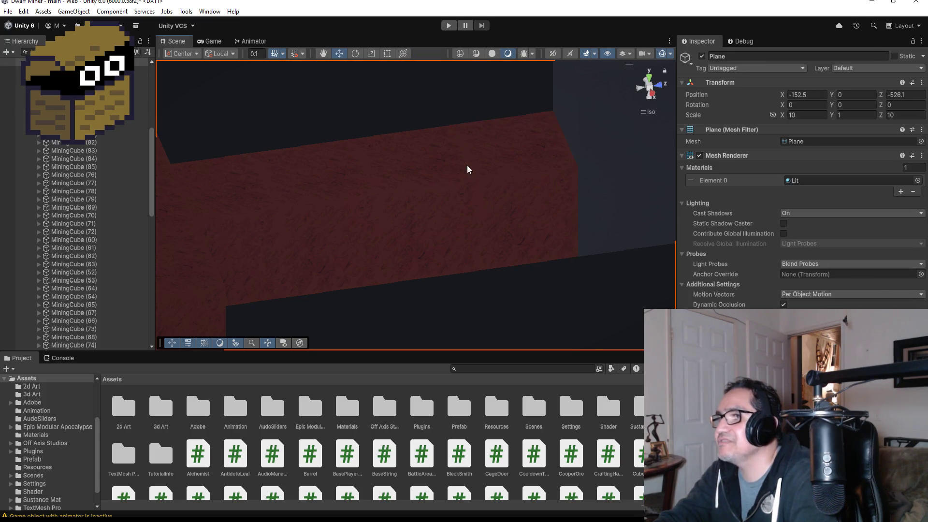
left_click(523, 158)
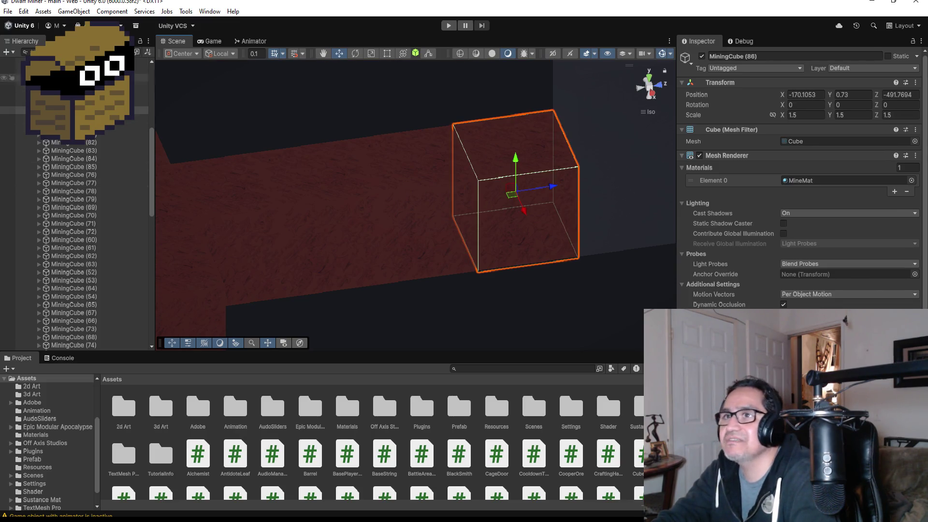
- Select all four cubes in the row, frame them, and switch to Top view
left_click(73, 106, "ctrl")
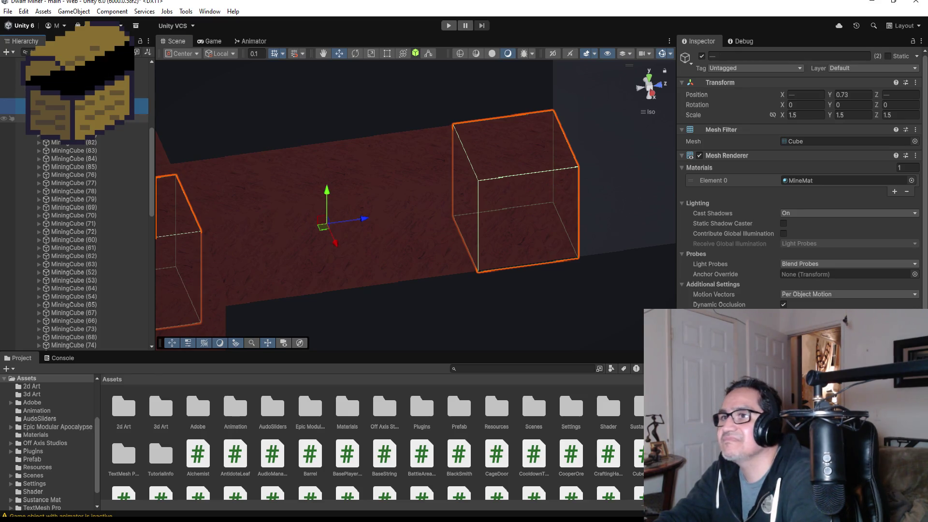
left_click(72, 118)
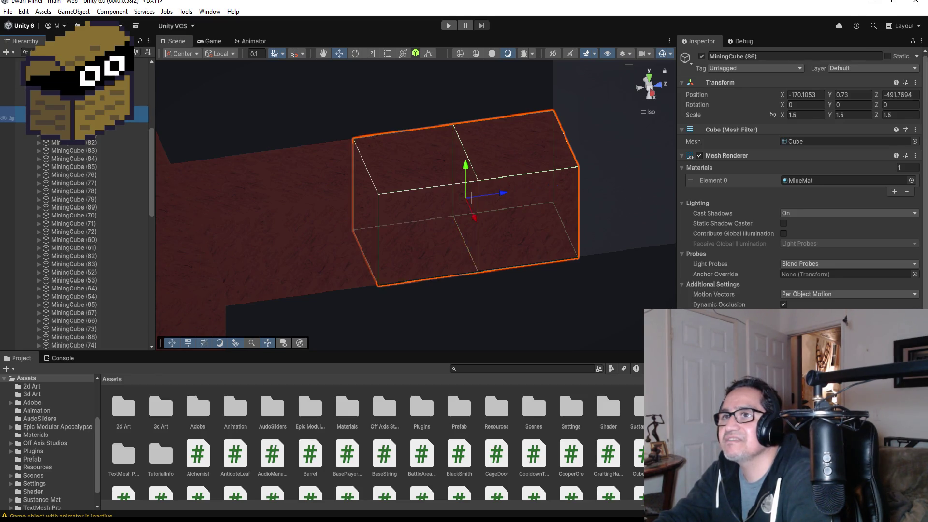
left_click(89, 126, "shift")
left_click(90, 142, "shift")
key("f")
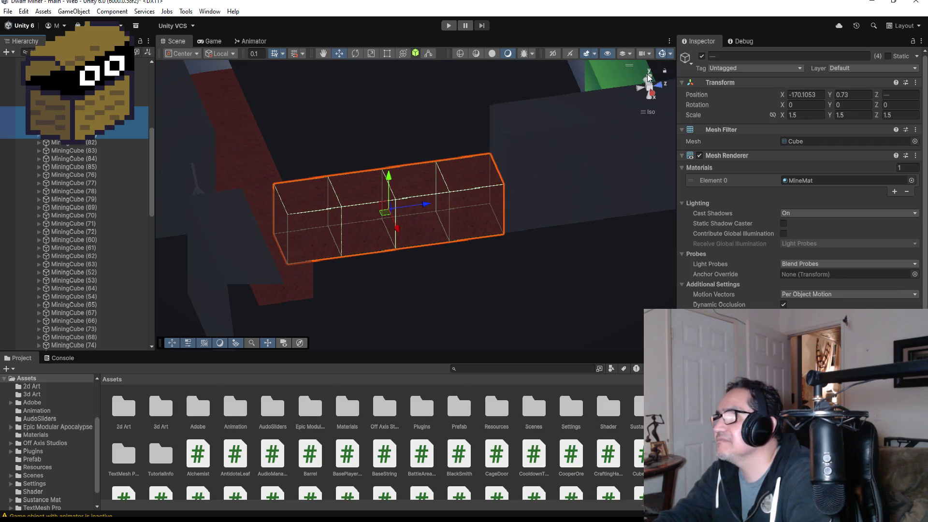
left_click(649, 78)
scroll(491, 217, "down", 5)
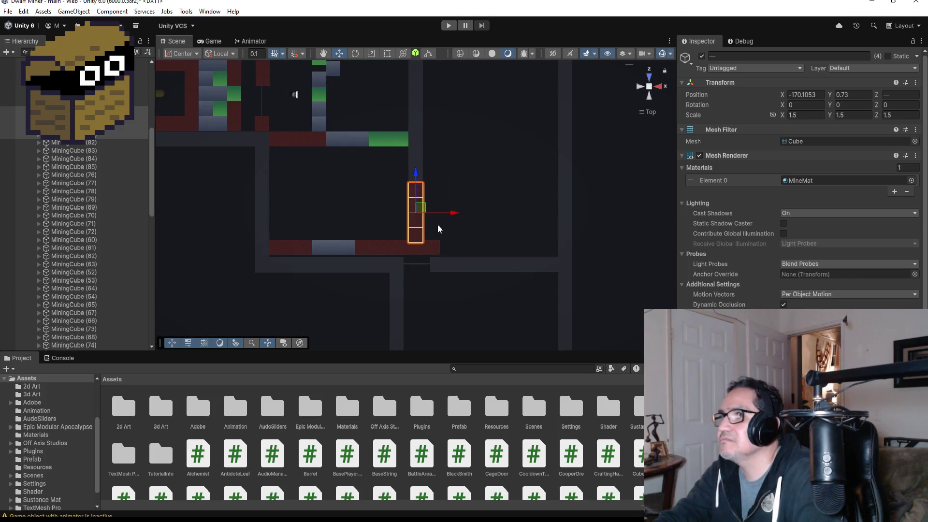
- Raise the four-cube column into the upper corridor and shift it left to X -171.77
scroll(439, 229, "down", 2)
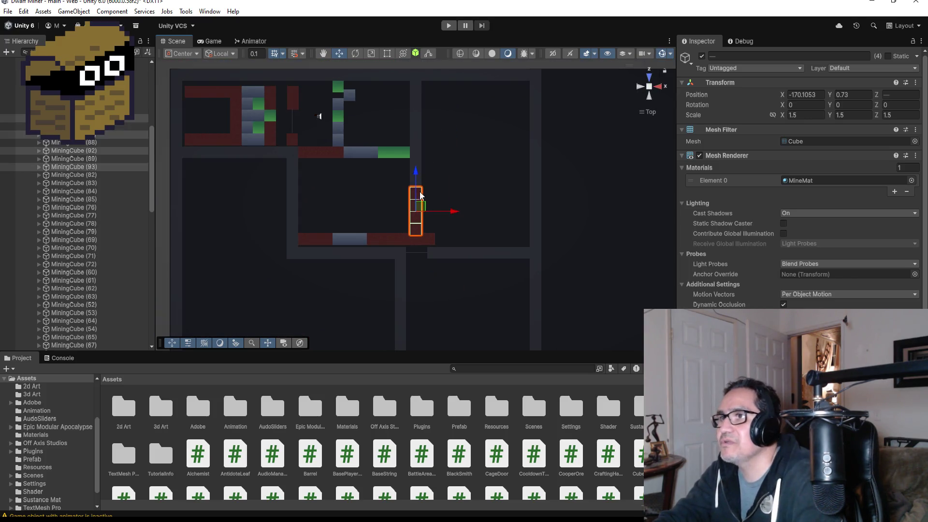
left_click_drag(415, 173, 415, 75)
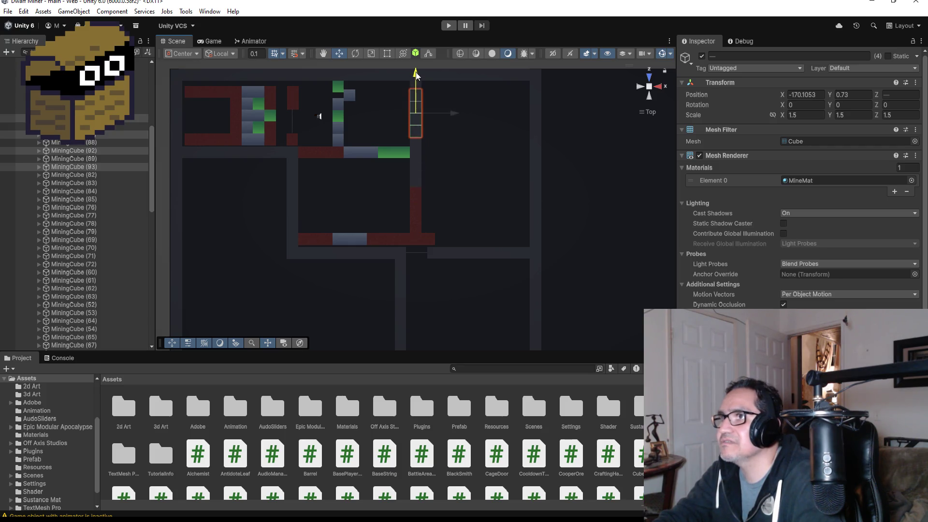
left_click_drag(451, 114, 444, 118)
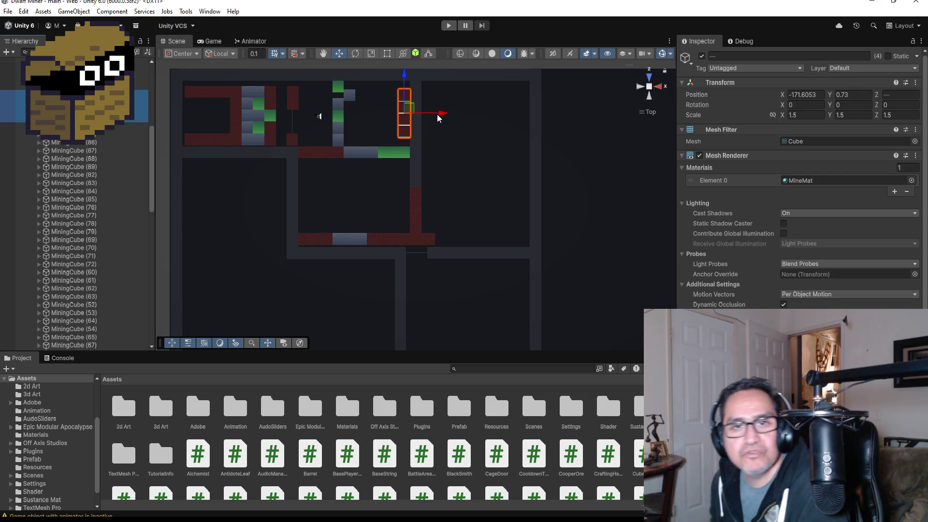
key("f")
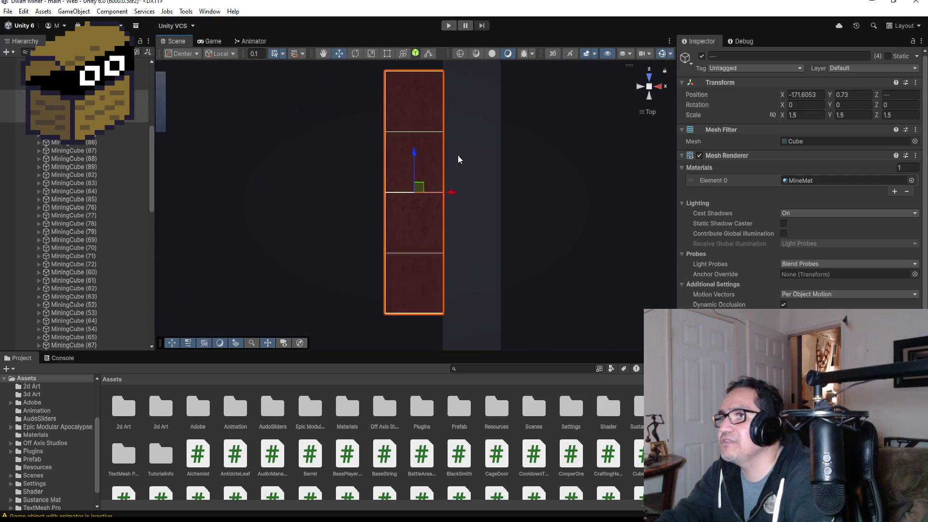
mouse_move(461, 184)
left_mouse_down()
mouse_move(361, 264)
mouse_move(594, 174)
mouse_move(523, 209)
mouse_move(386, 219)
mouse_move(352, 210)
mouse_move(437, 252)
mouse_move(400, 296)
mouse_move(394, 165)
left_mouse_up()
scroll(488, 253, "down", 3)
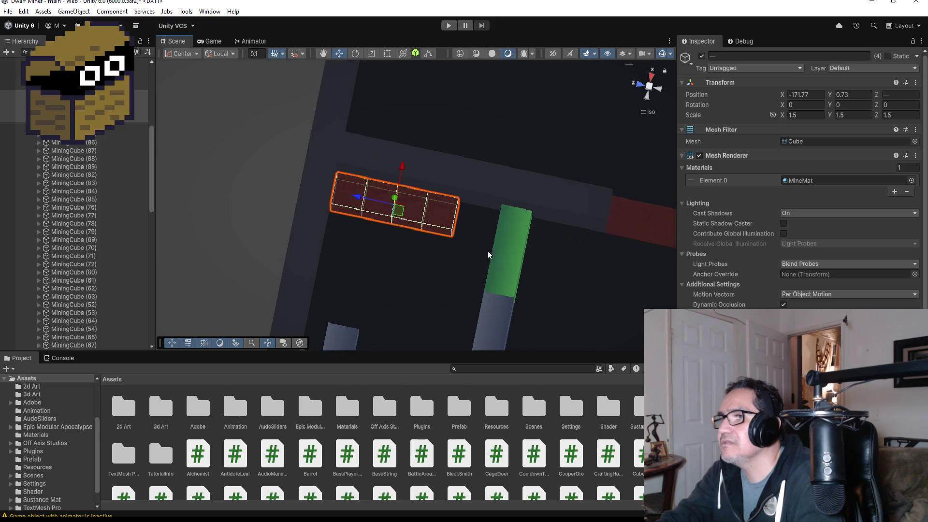
- Duplicate MiningHardCube (14) and vertex-snap the copy beside the green jade cube
left_click(499, 313)
left_click(491, 296)
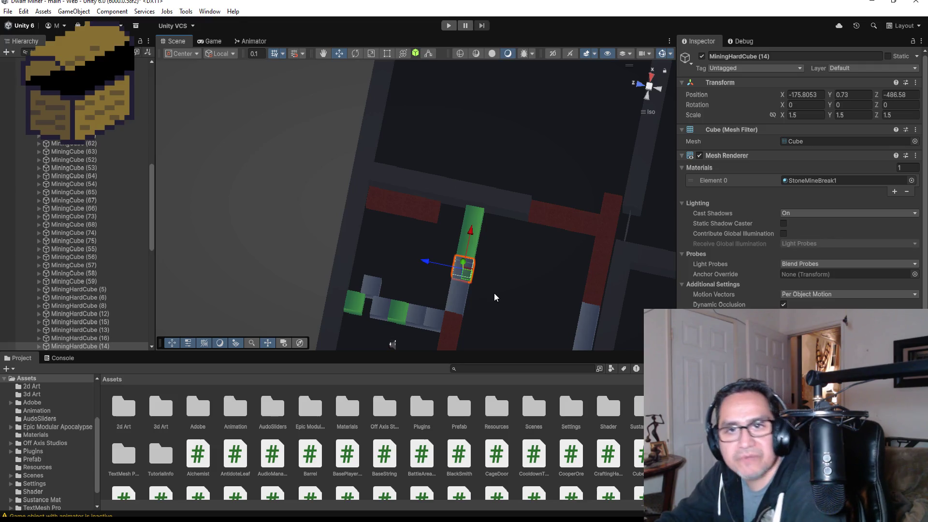
key("ctrl+d")
left_click_drag(427, 263, 407, 260)
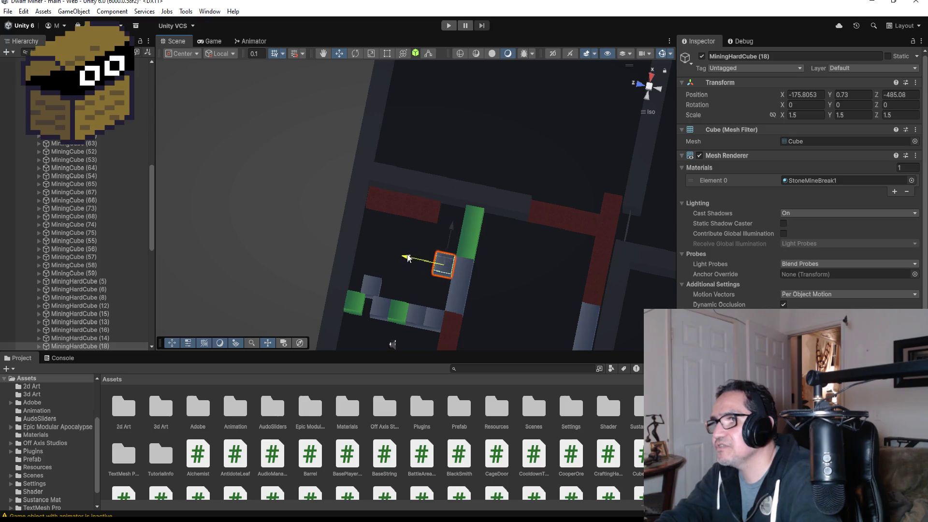
left_click_drag(446, 237, 455, 182)
key("f")
mouse_move(466, 269)
left_mouse_down()
mouse_move(373, 263)
mouse_move(389, 204)
left_mouse_up()
mouse_move(351, 271)
left_mouse_down()
mouse_move(342, 323)
mouse_move(306, 315)
left_mouse_up()
scroll(486, 317, "down", 2)
scroll(490, 290, "down", 2)
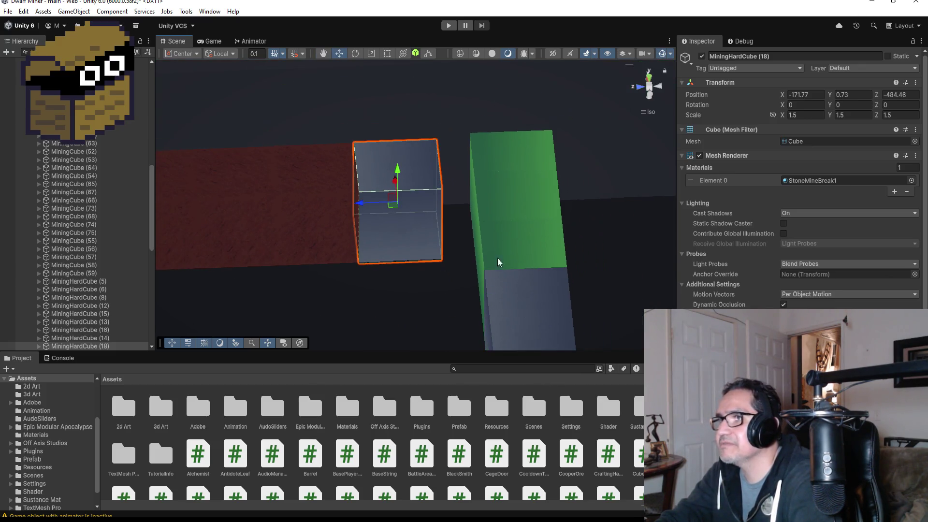
- Nudge MiningJadeCube (7) up to Z -485.08 and open the 3d Art project folder
left_click(511, 174)
key("f")
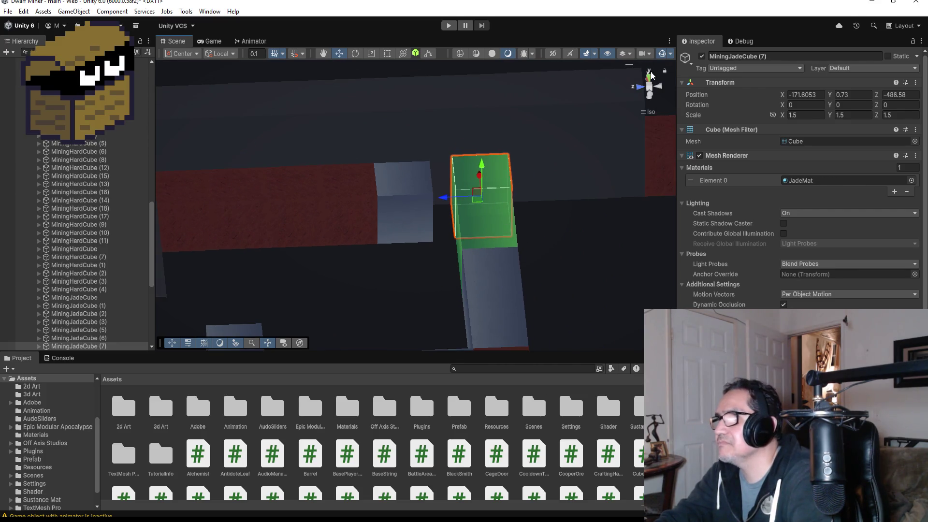
left_click(649, 76)
left_click_drag(430, 238, 429, 213)
scroll(433, 271, "down", 4)
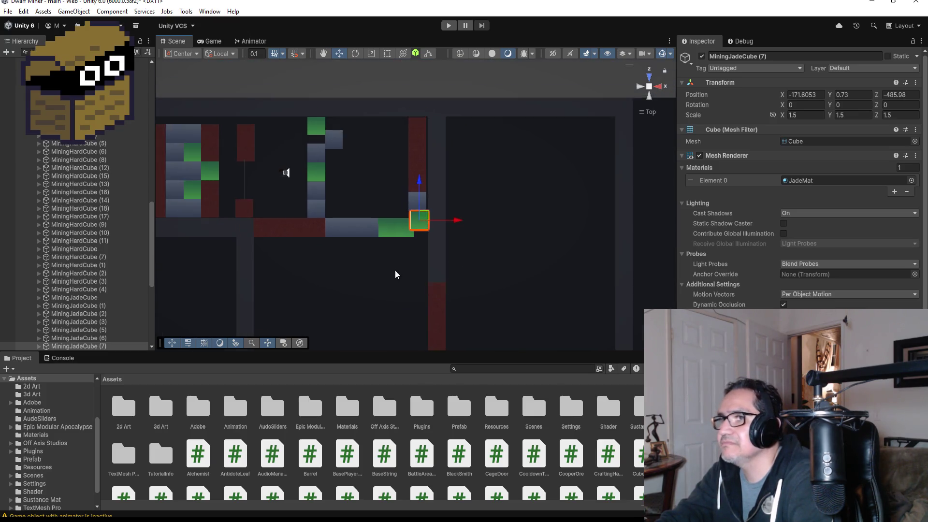
scroll(395, 274, "down", 2)
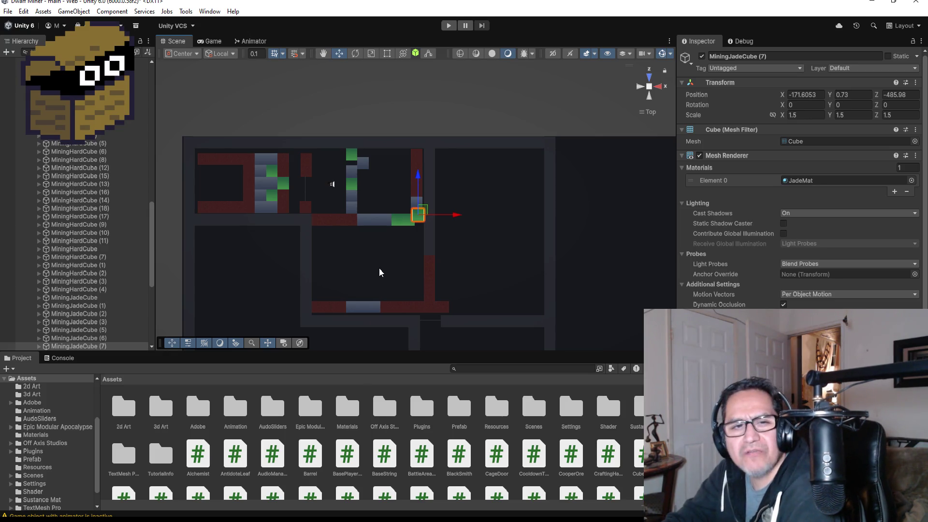
double_click(158, 403)
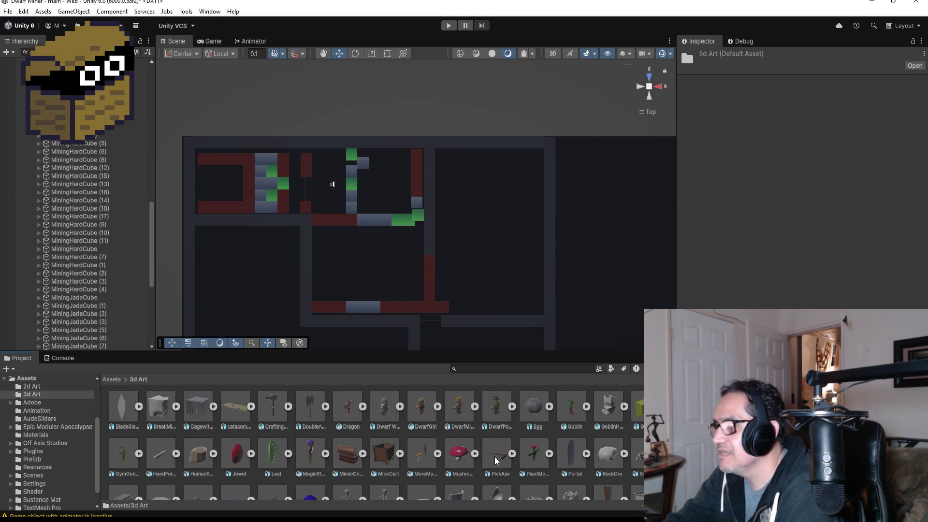
- Save the scene from the File menu and minimize the Unity editor to reveal Unity Hub
scroll(495, 459, "down", 3)
scroll(383, 442, "up", 3)
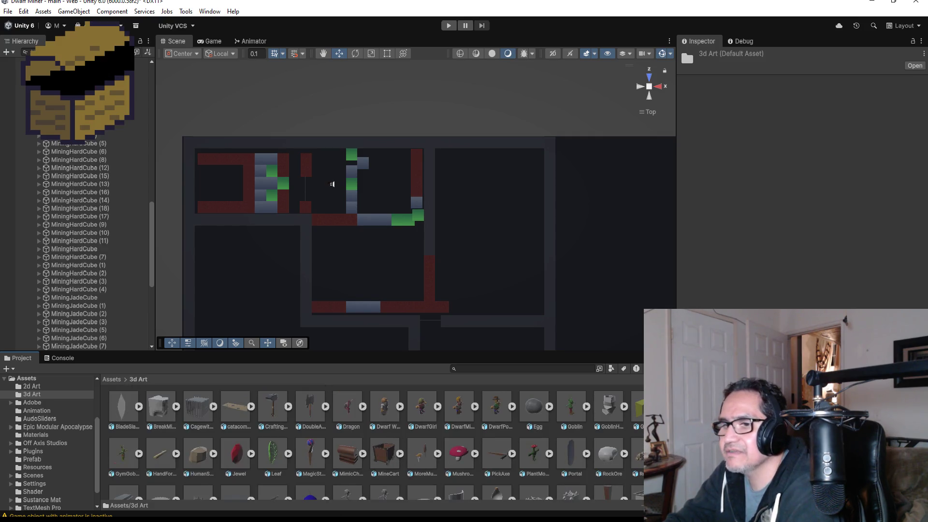
left_click(917, 2)
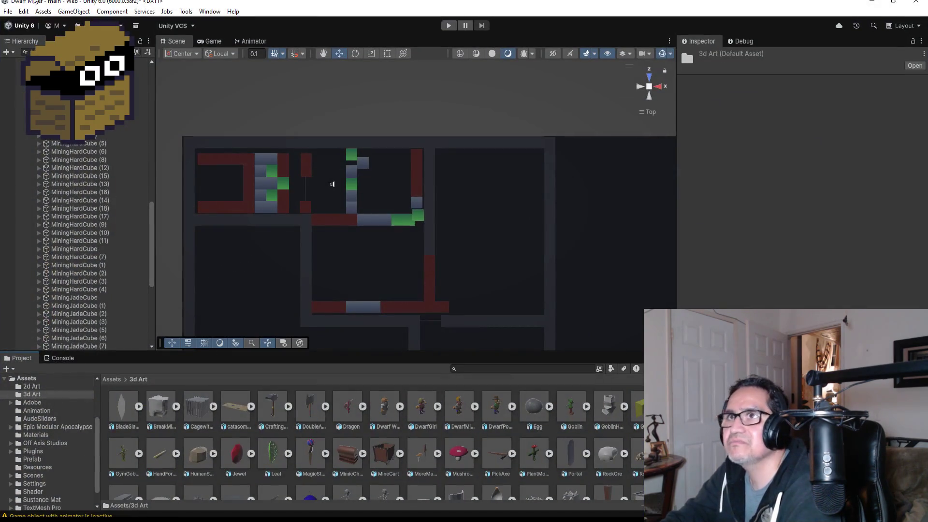
left_click(9, 12)
left_click(48, 75)
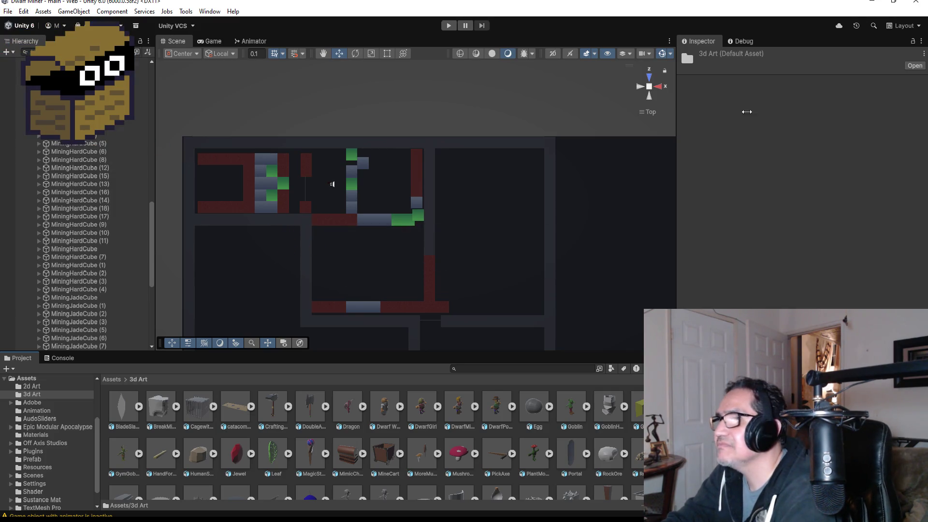
left_click(872, 2)
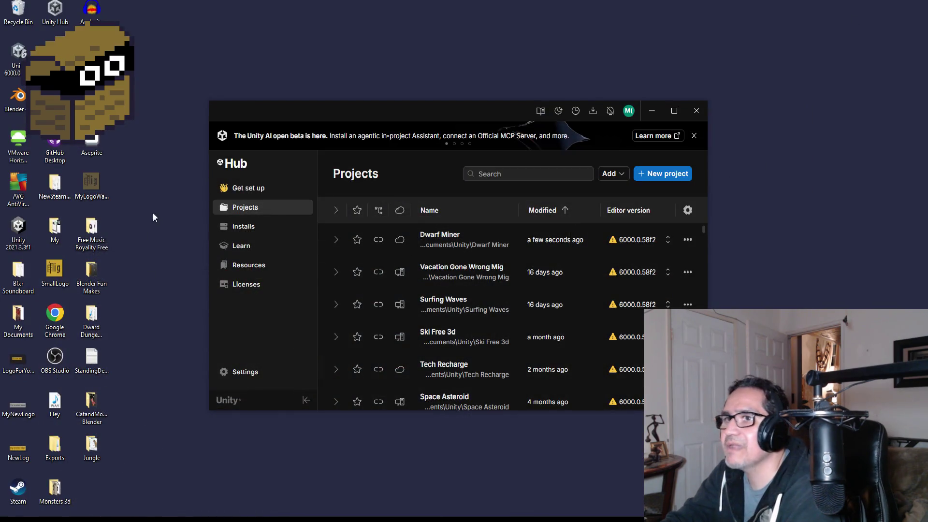
- Launch Blender from the desktop, dismiss the splash screen, and switch to front view
double_click(23, 98)
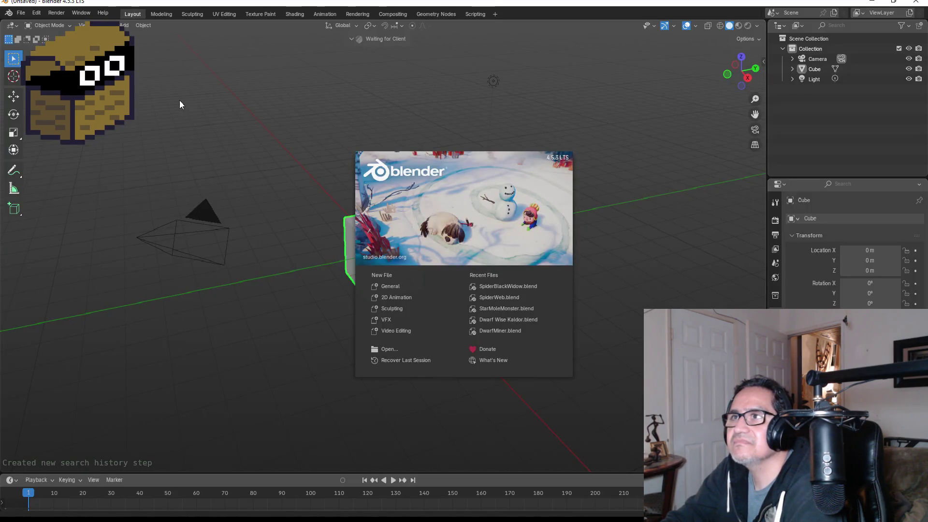
left_click(208, 99)
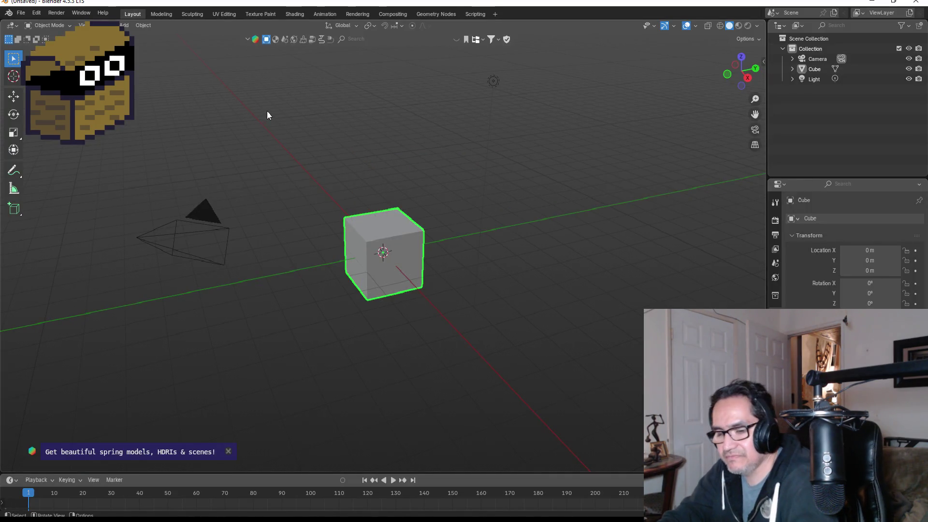
key("KP_1")
left_click(21, 13)
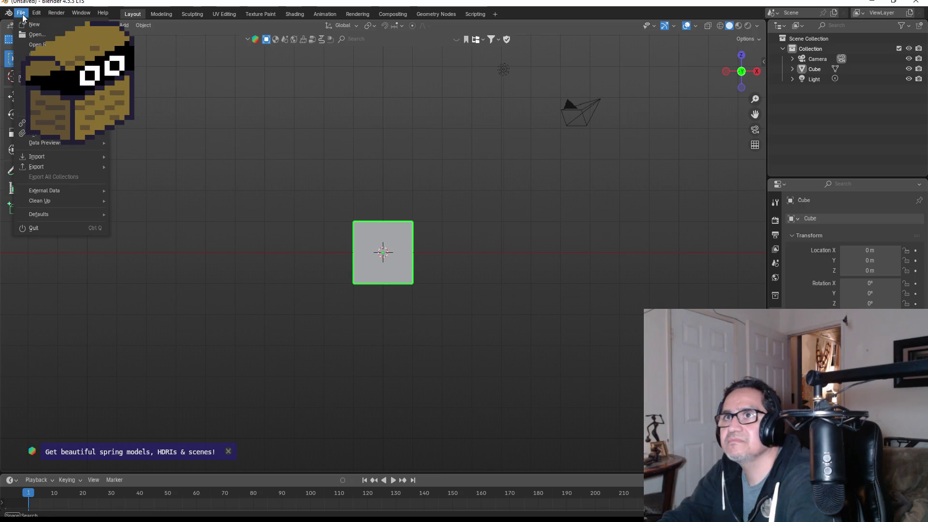
- Open StarMoleMonster.blend by searching 'star' in the file browser
left_click(37, 34)
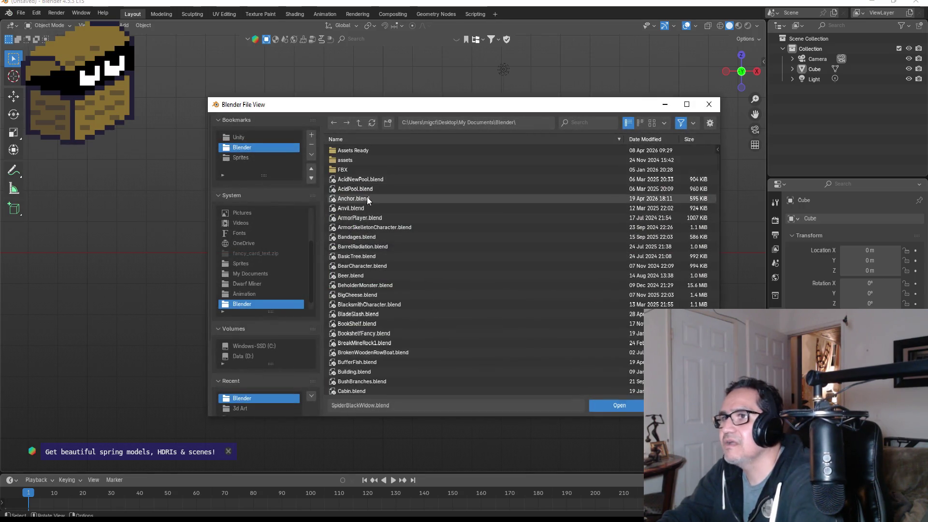
scroll(386, 217, "down", 3)
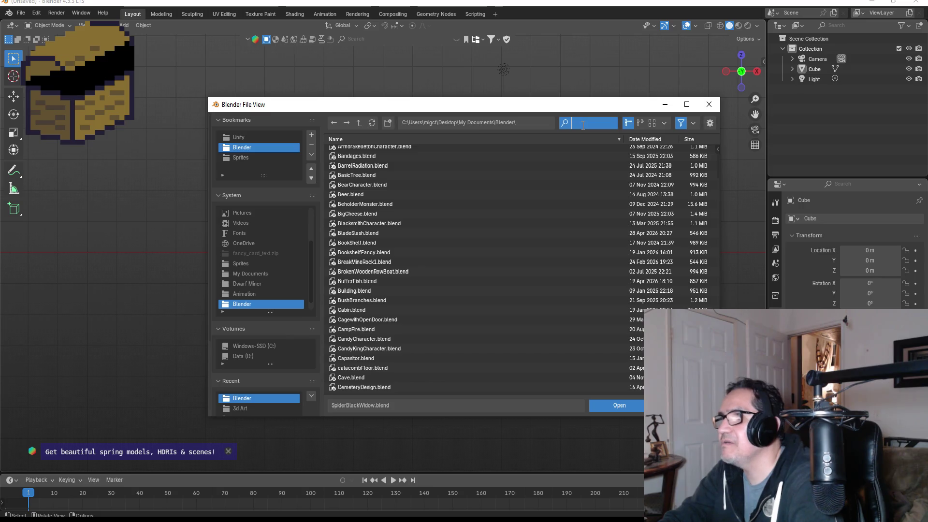
type("star")
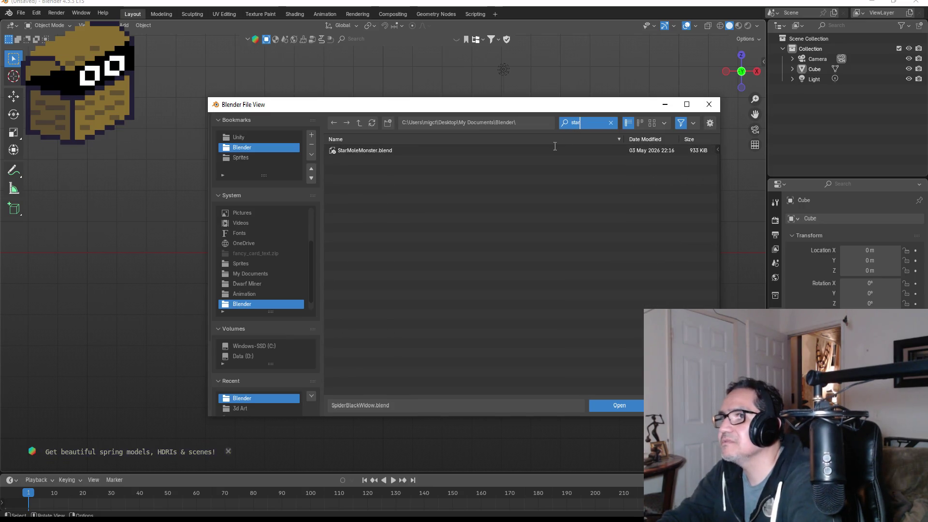
double_click(355, 154)
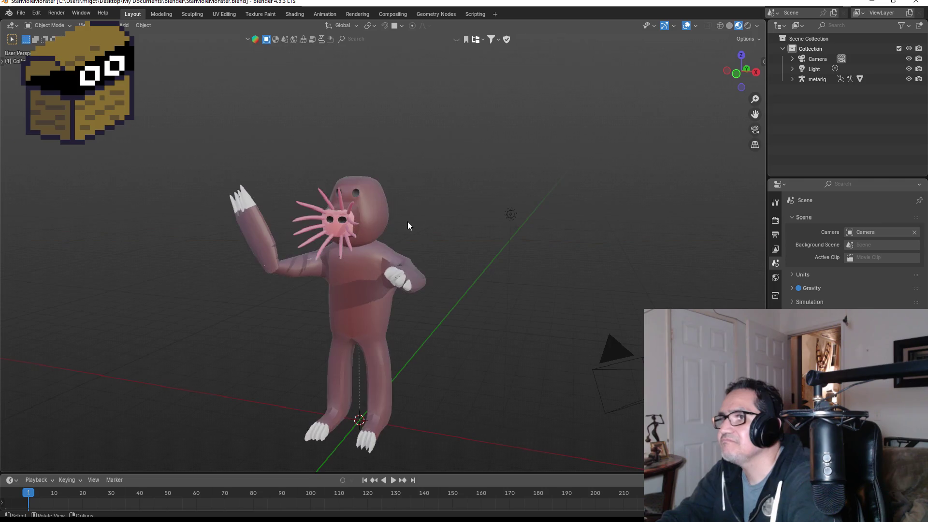
scroll(444, 244, "up", 4)
scroll(463, 254, "down", 2)
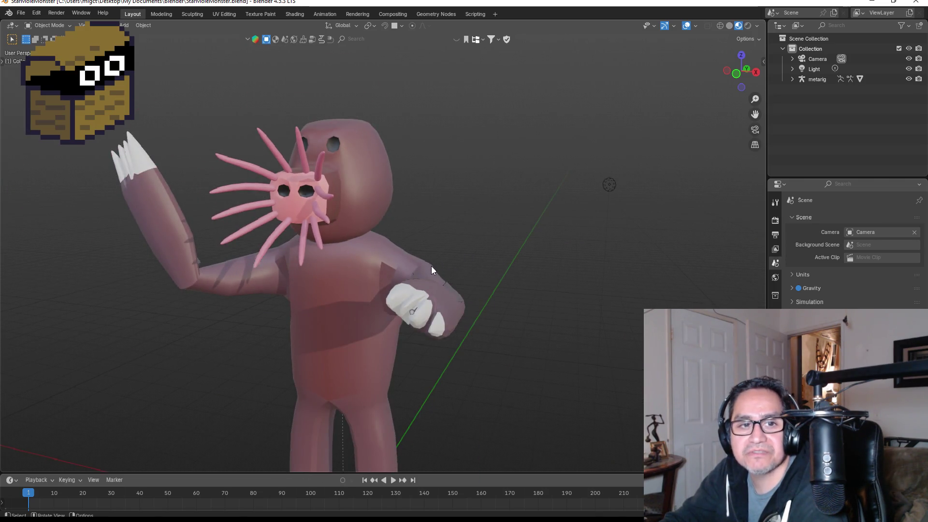
mouse_move(431, 270)
left_mouse_down()
mouse_move(598, 274)
mouse_move(425, 274)
mouse_move(533, 265)
mouse_move(381, 269)
mouse_move(437, 271)
mouse_move(457, 283)
mouse_move(449, 279)
left_mouse_up()
scroll(436, 270, "down", 6)
scroll(449, 280, "up", 6)
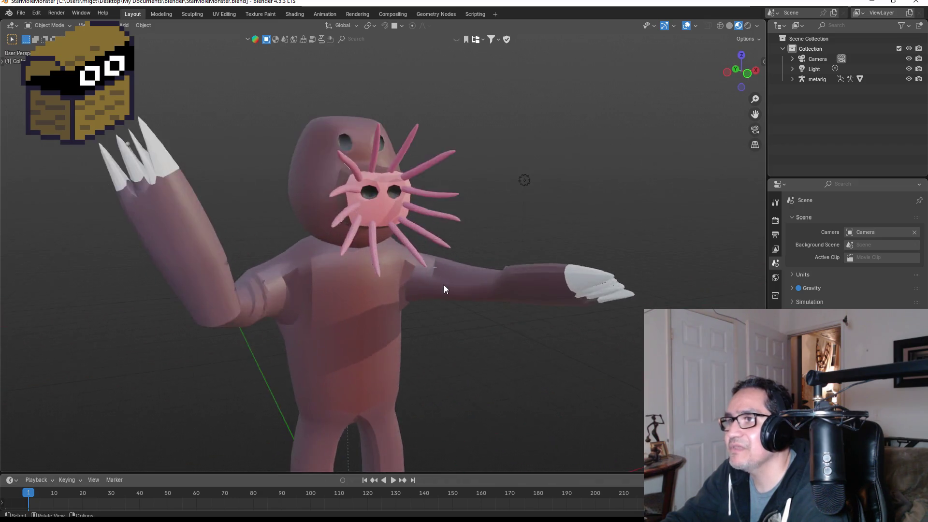
scroll(441, 285, "down", 5)
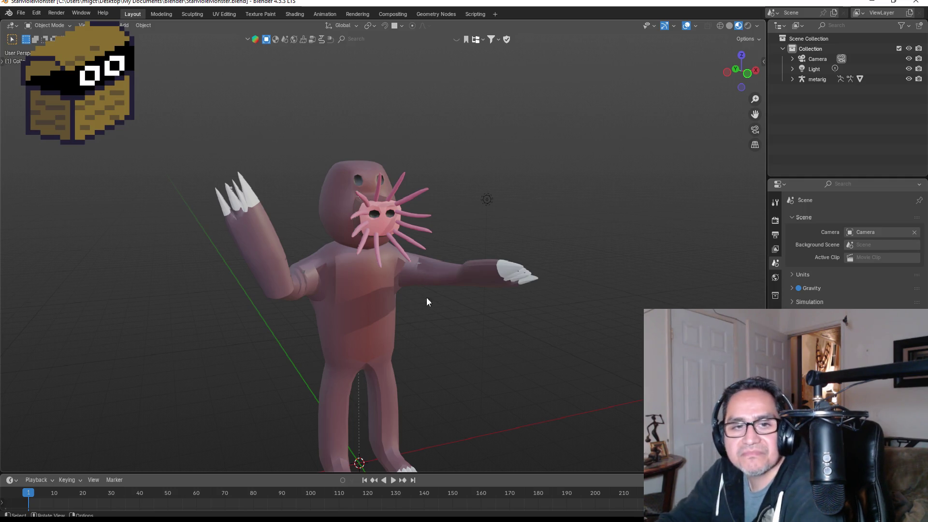
scroll(426, 297, "down", 5)
scroll(364, 271, "up", 5)
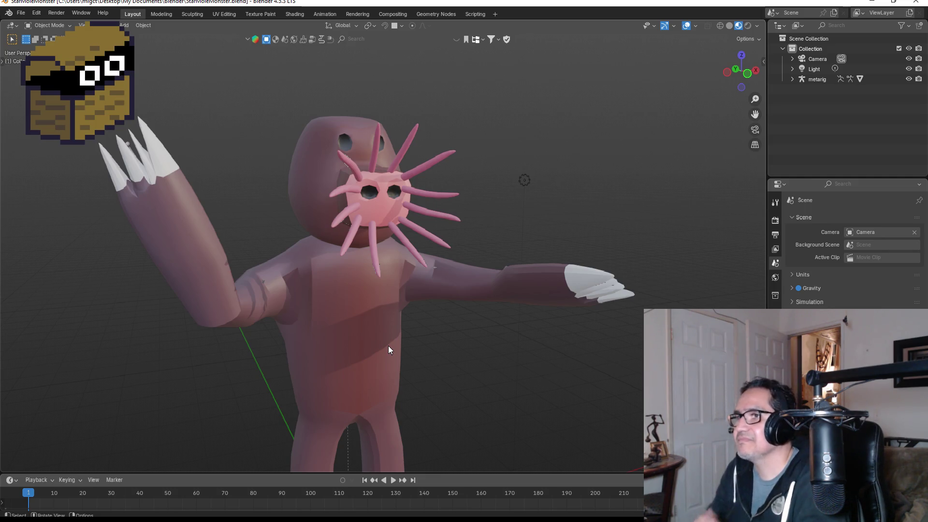
scroll(421, 281, "down", 6)
scroll(428, 290, "up", 6)
key("alt")
mouse_move(506, 202)
left_mouse_down()
mouse_move(650, 209)
mouse_move(645, 218)
mouse_move(516, 204)
mouse_move(269, 199)
mouse_move(266, 227)
mouse_move(357, 225)
mouse_move(343, 203)
mouse_move(292, 203)
mouse_move(298, 235)
mouse_move(392, 239)
mouse_move(488, 215)
mouse_move(476, 248)
mouse_move(635, 246)
mouse_move(358, 239)
mouse_move(402, 234)
left_mouse_up()
scroll(359, 238, "up", 5)
scroll(407, 239, "down", 5)
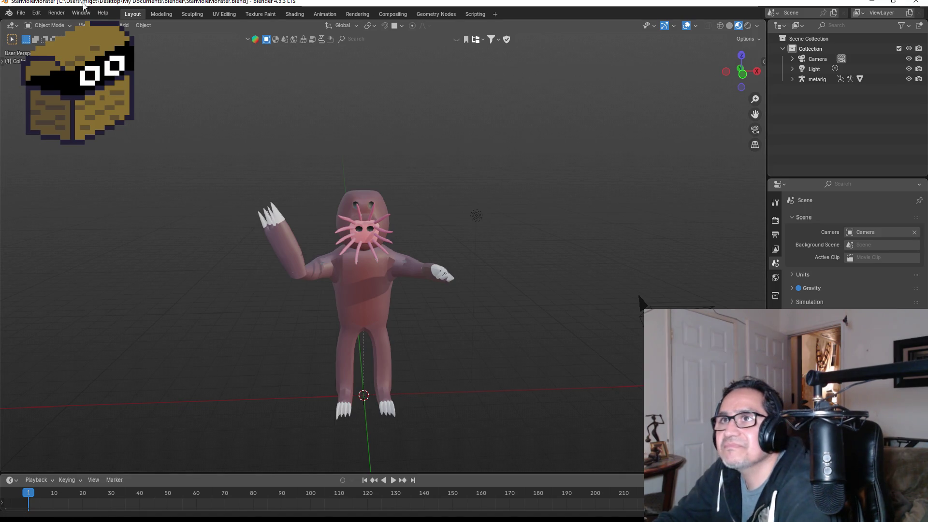
left_click(21, 12)
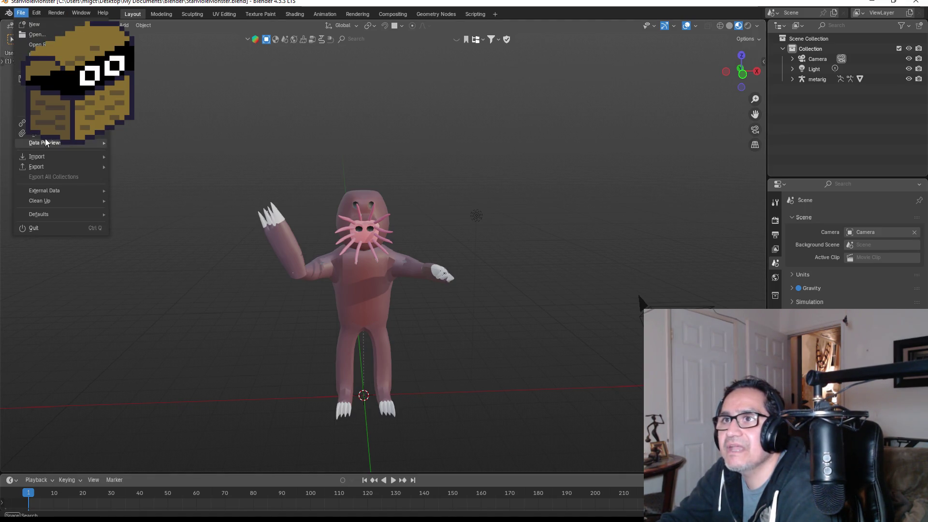
- Start an FBX export and browse to the Dwarf Miner\Assets\3d Art folder
mouse_move(49, 166)
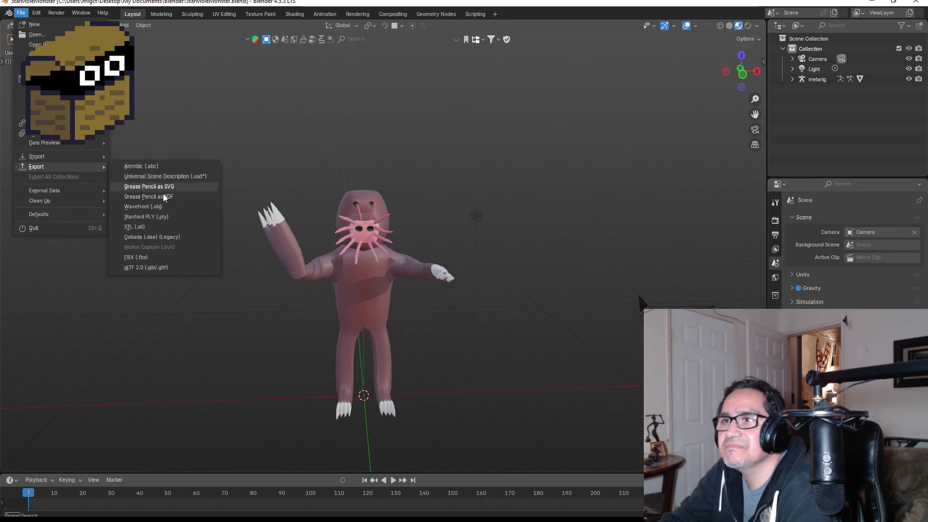
left_click(141, 256)
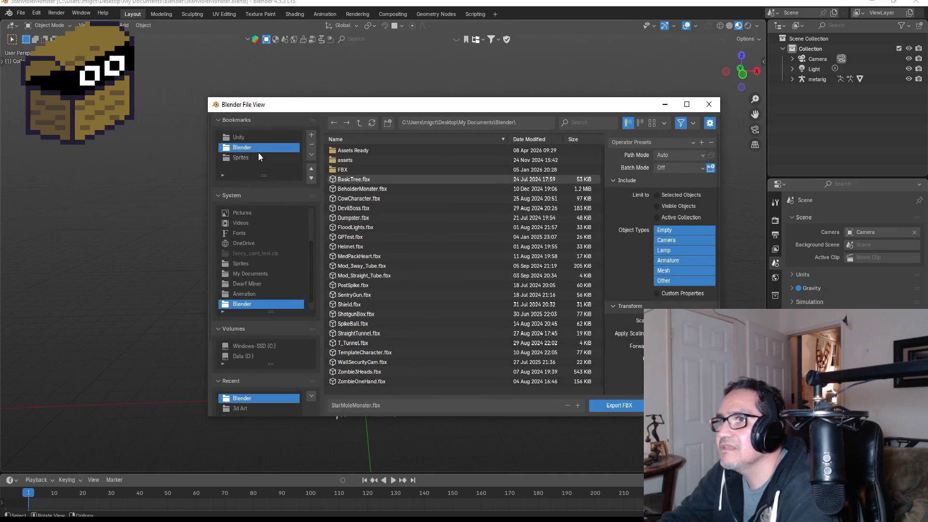
left_click(249, 136)
left_click(514, 139)
double_click(376, 151)
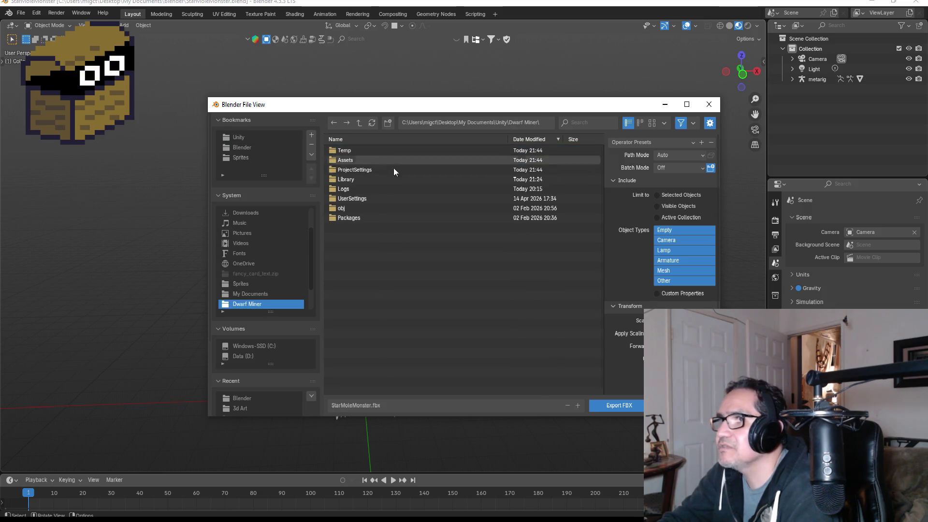
double_click(348, 161)
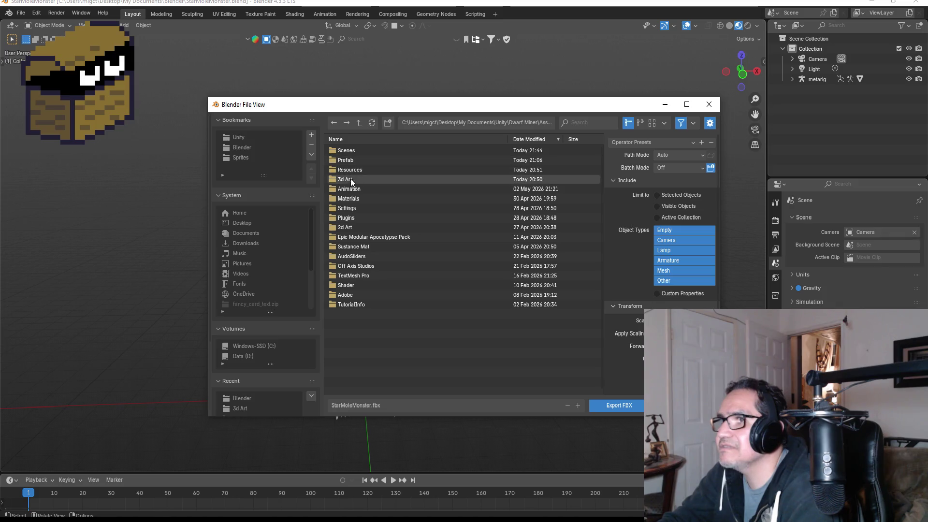
double_click(350, 179)
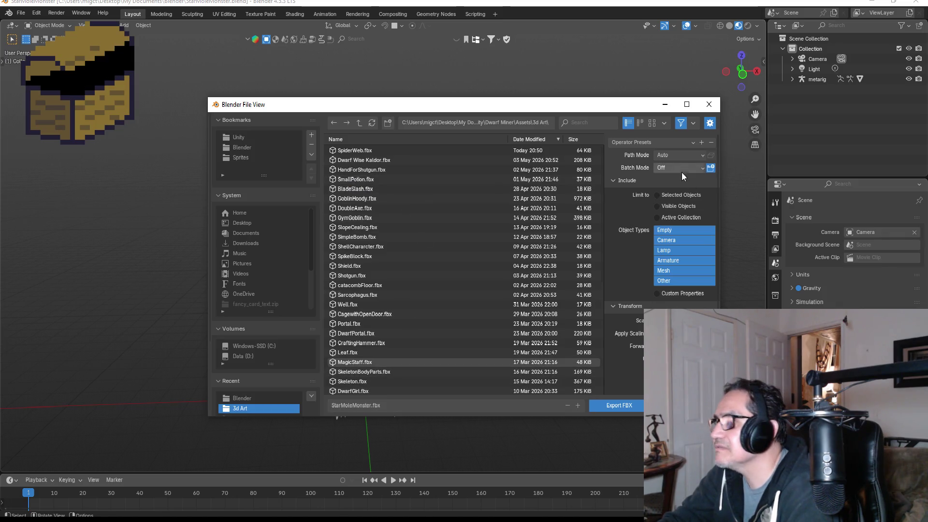
- Exclude Camera and Lamp, export StarMoleMonster.fbx, and close Blender
left_click(659, 143)
left_click(650, 167)
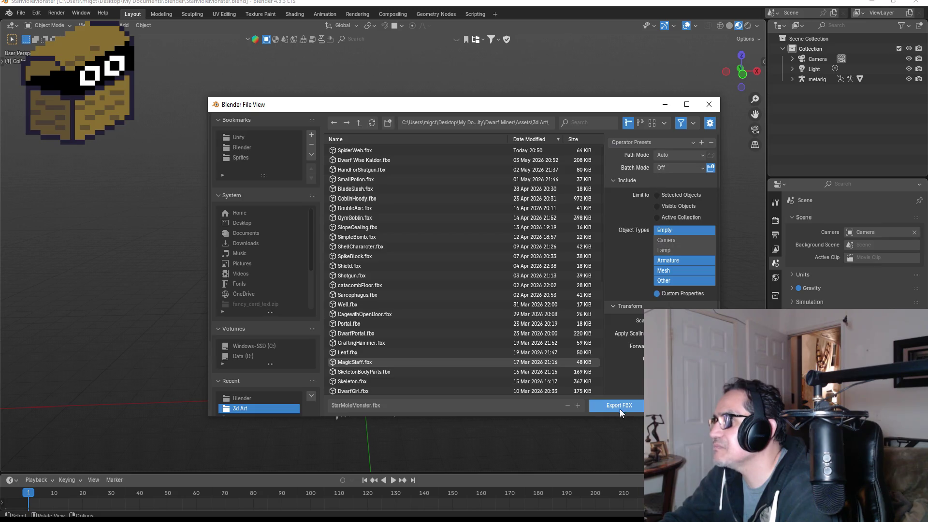
left_click(618, 407)
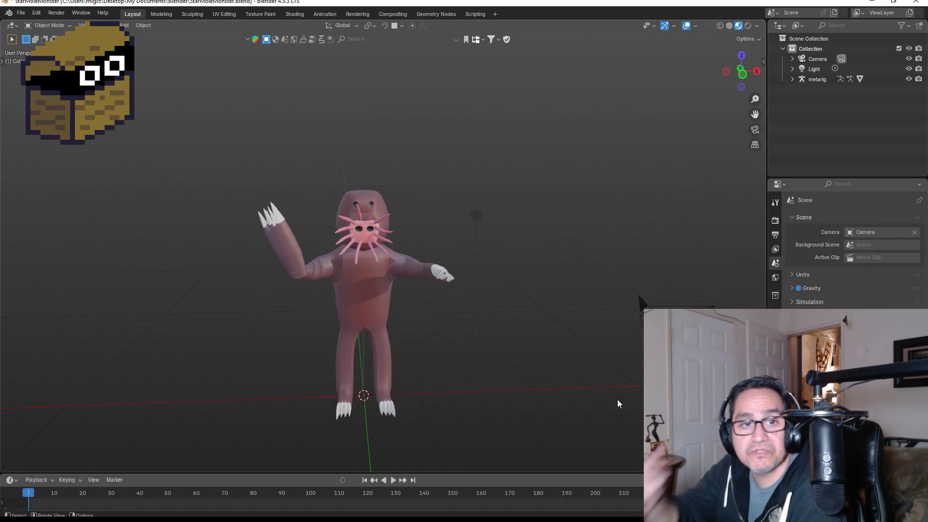
left_click(922, 4)
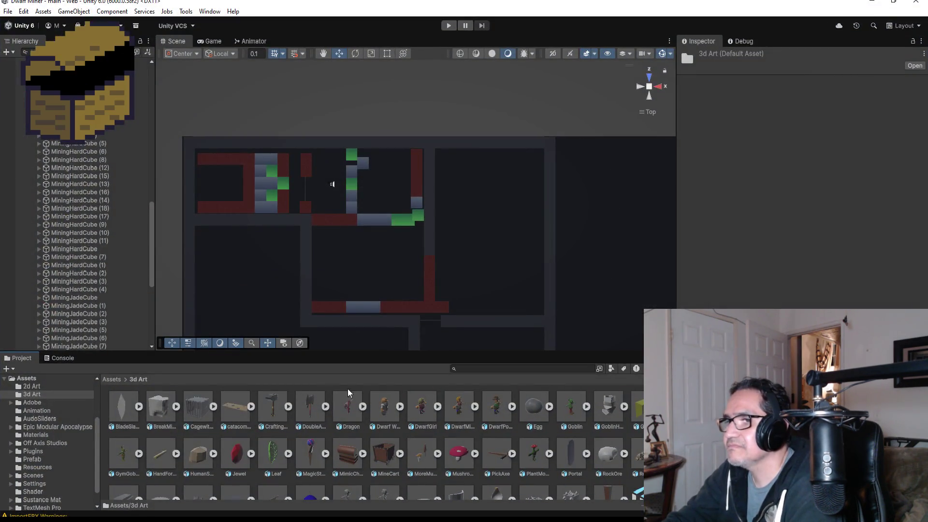
- Place the StarMoleMonster model from 3d Art into the maze at -178.24, 0, -492.48 and frame it
scroll(596, 459, "down", 1)
left_click(637, 425)
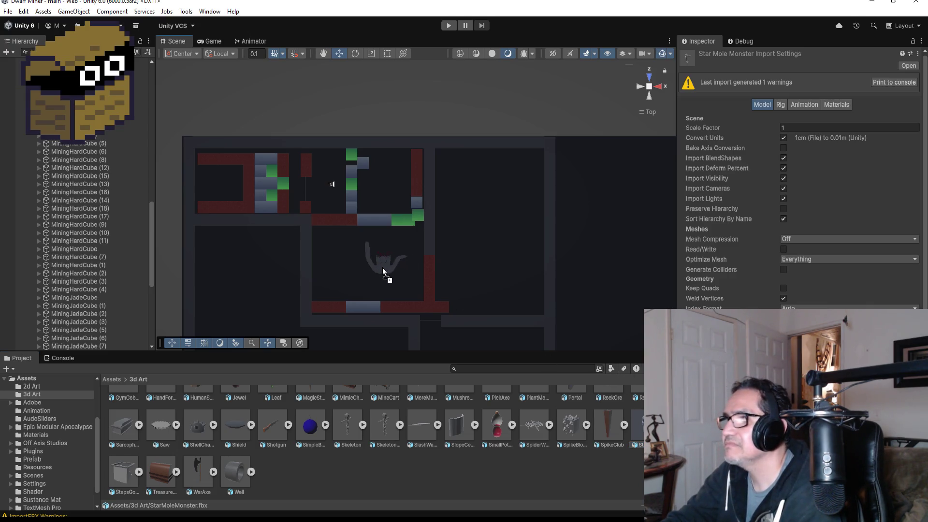
left_click_drag(368, 265, 367, 266)
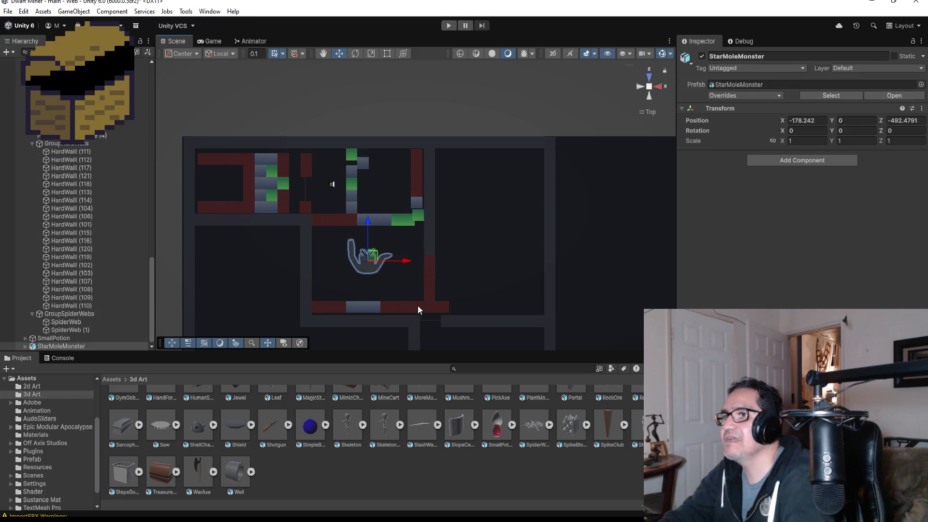
key("f")
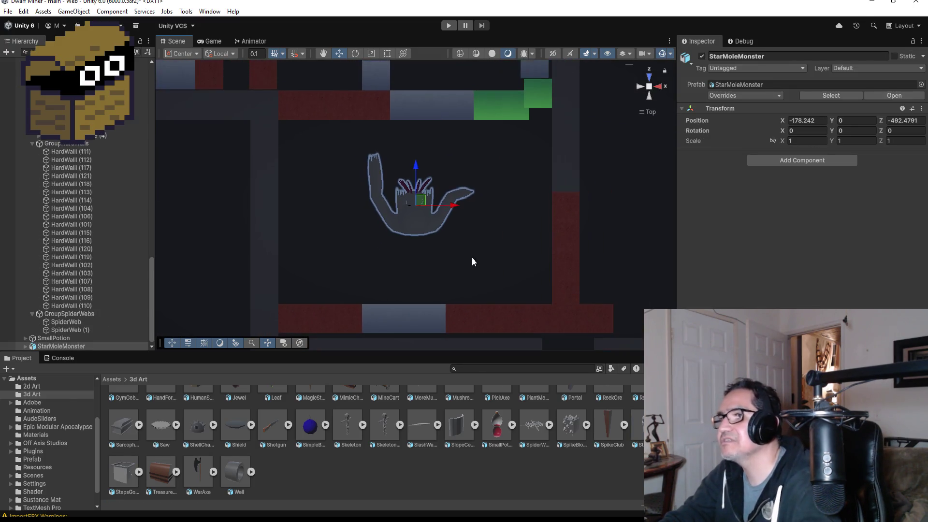
left_click_drag(463, 274, 447, 213)
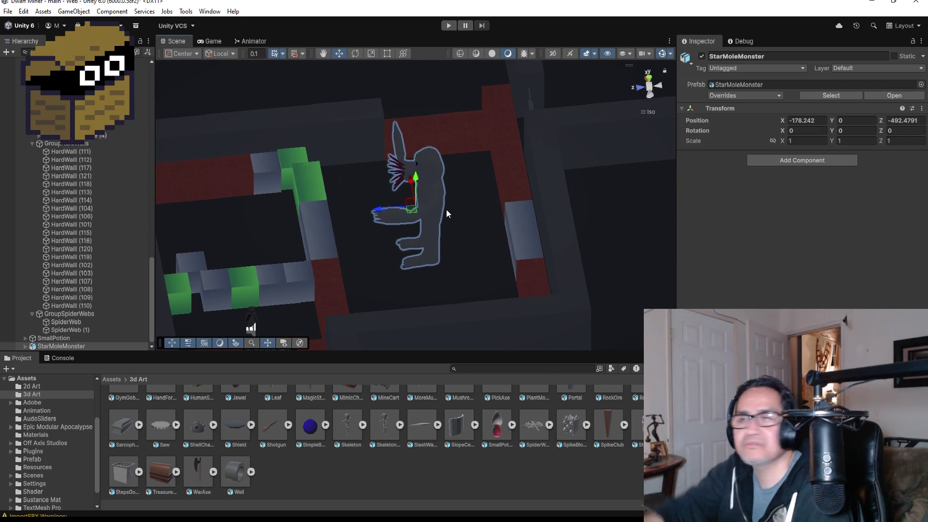
left_click_drag(222, 280, 463, 239)
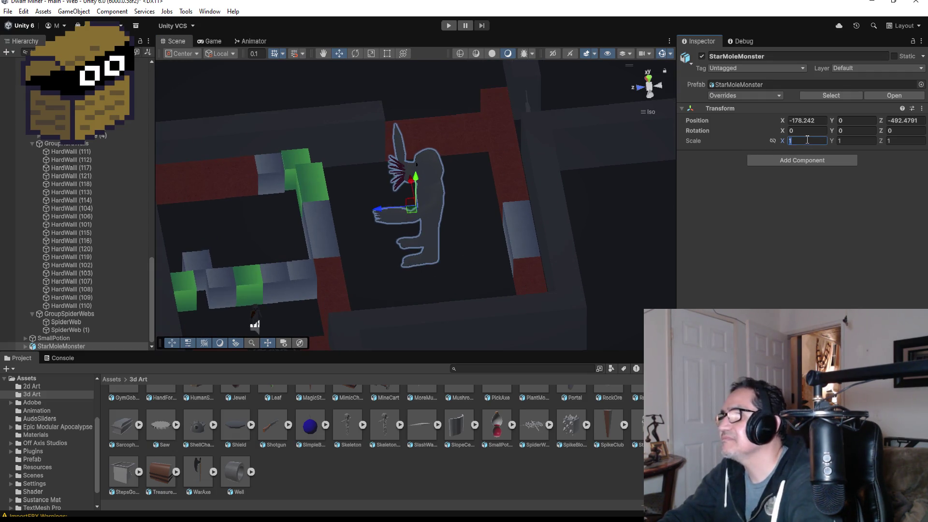
- Try a scale of 0.3 on the StarMoleMonster's X, Y and Z fields
type(".2")
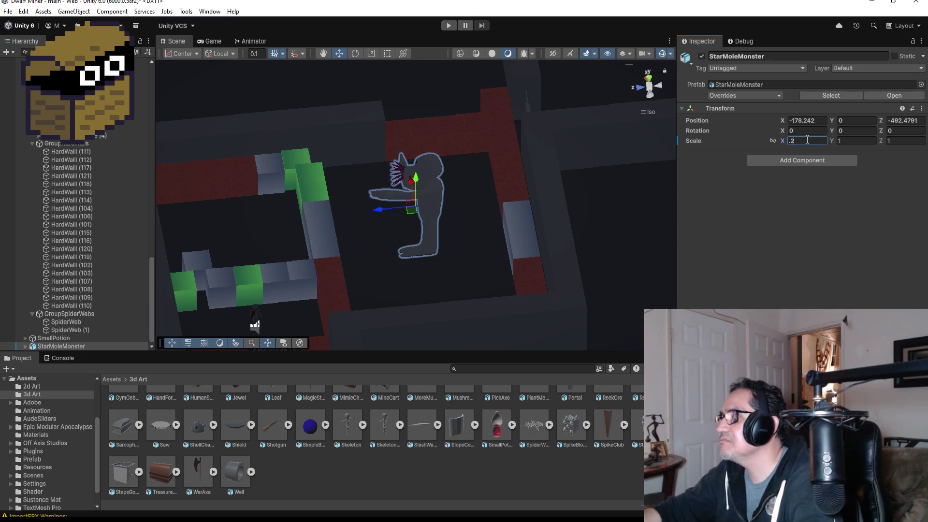
key("BackSpace")
type("3")
key("Tab")
type(".3")
key("Tab")
type(".3")
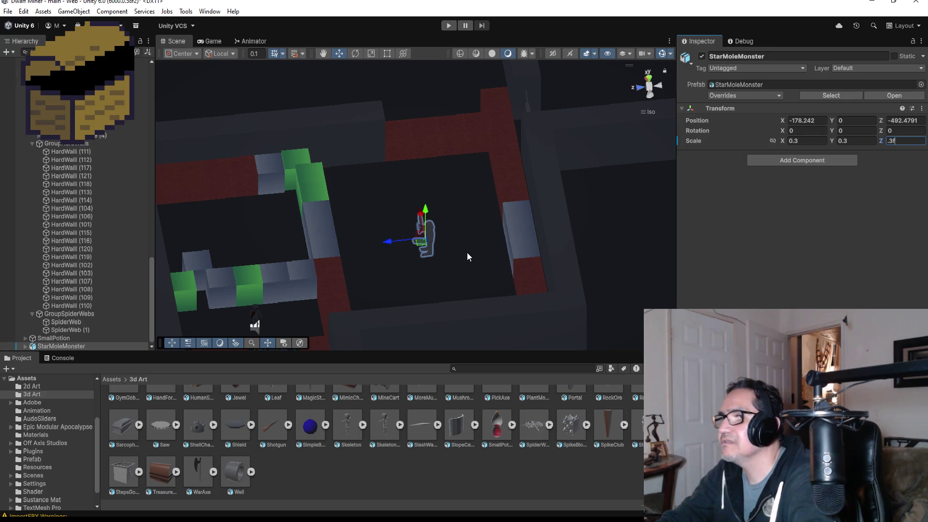
scroll(341, 290, "down", 2)
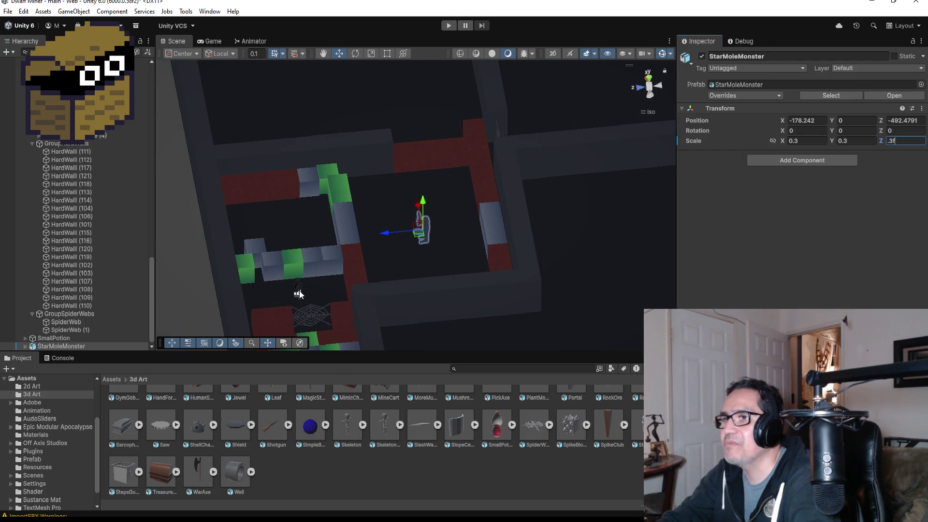
scroll(462, 201, "up", 2)
- Correct the StarMoleMonster's X, Y and Z scale to 0.25, then zoom out
key("BackSpace")
type("25")
key("Tab")
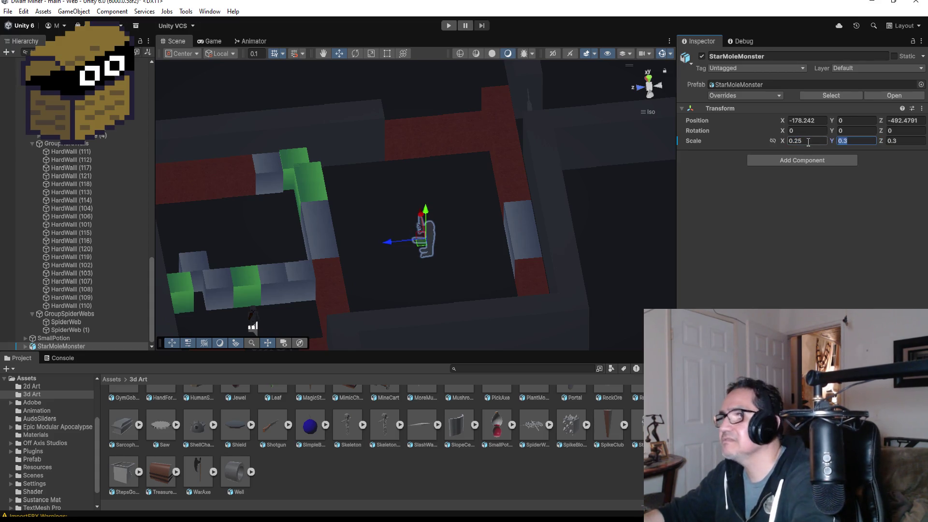
key("BackSpace")
type("25")
key("Tab")
key("BackSpace")
type("25")
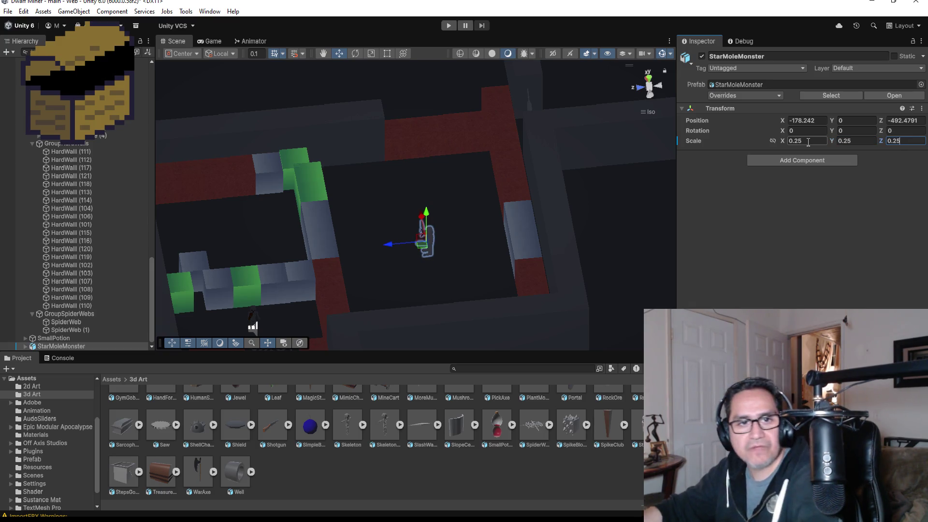
scroll(408, 183, "down", 1)
scroll(408, 183, "down", 3)
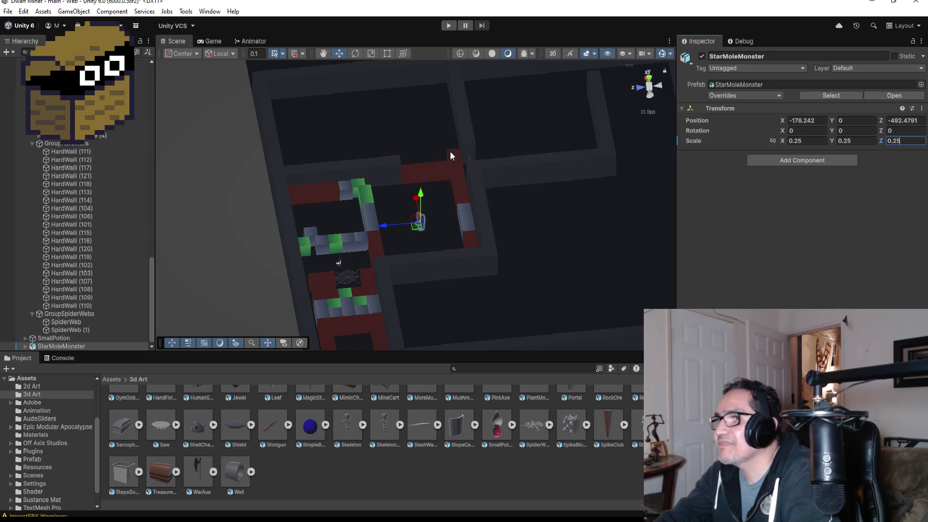
- Switch the Scene to top-down view and focus on the corridor's mining cubes
left_click(450, 152)
left_click(649, 79)
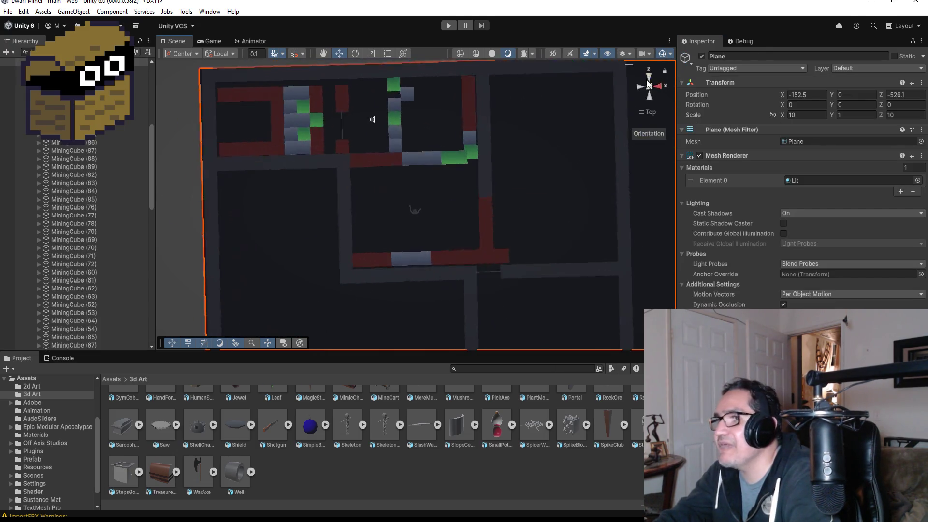
left_click(498, 256)
key("f")
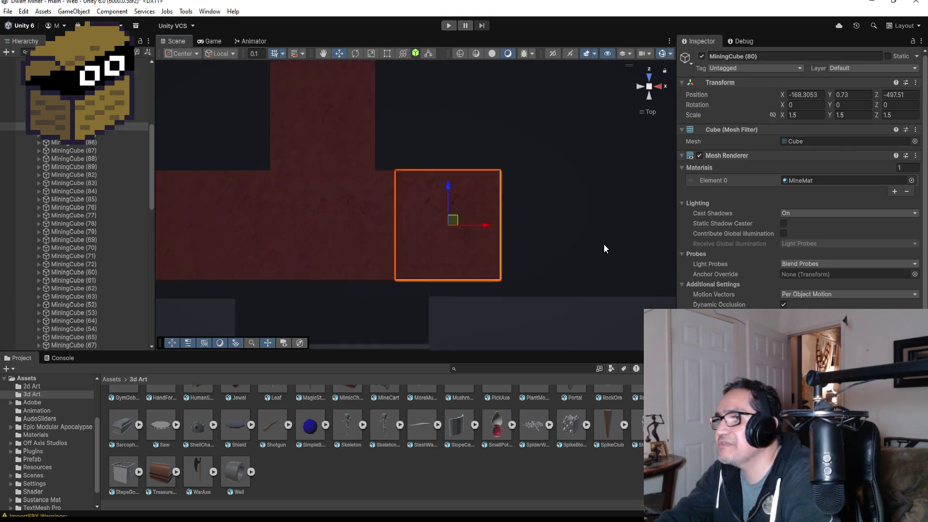
scroll(551, 215, "down", 5)
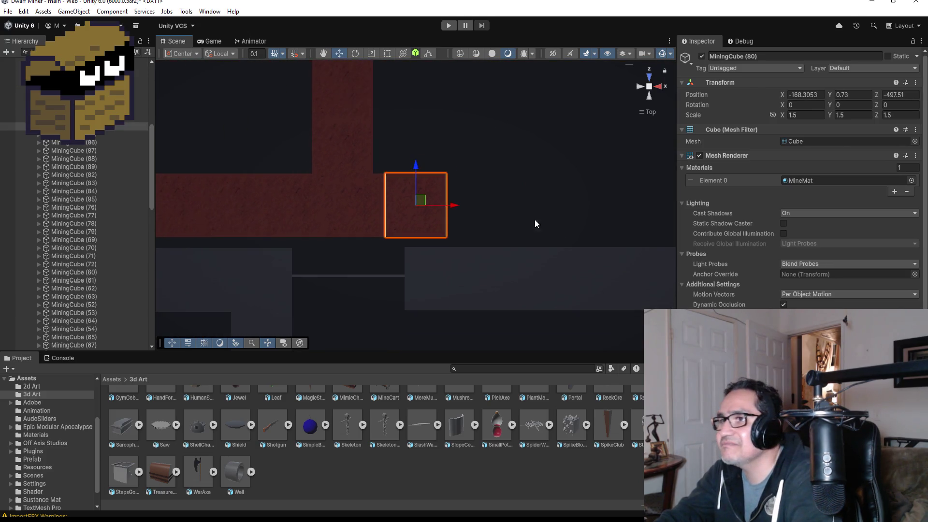
left_click(375, 209)
left_click(375, 200)
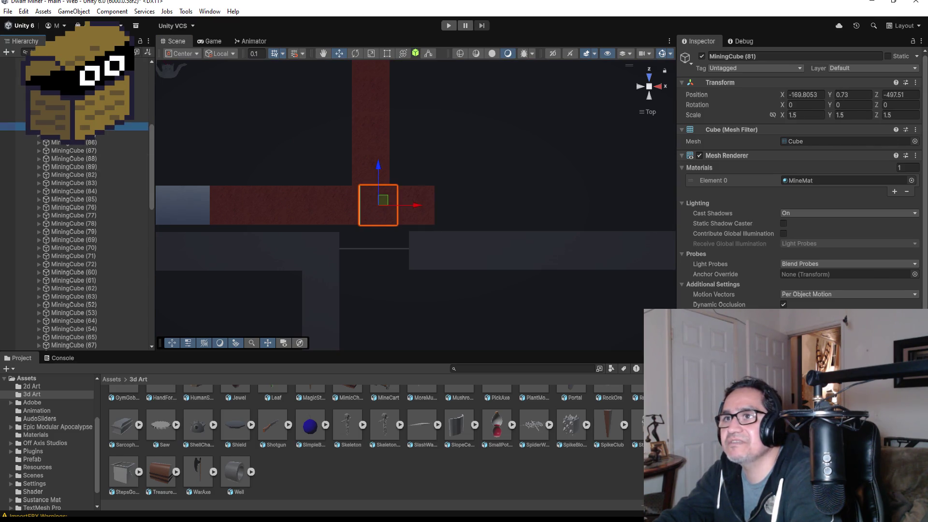
- Select the row of mining cubes MiningCube (82)–(85) in the Hierarchy
left_click(87, 135)
left_click(87, 142)
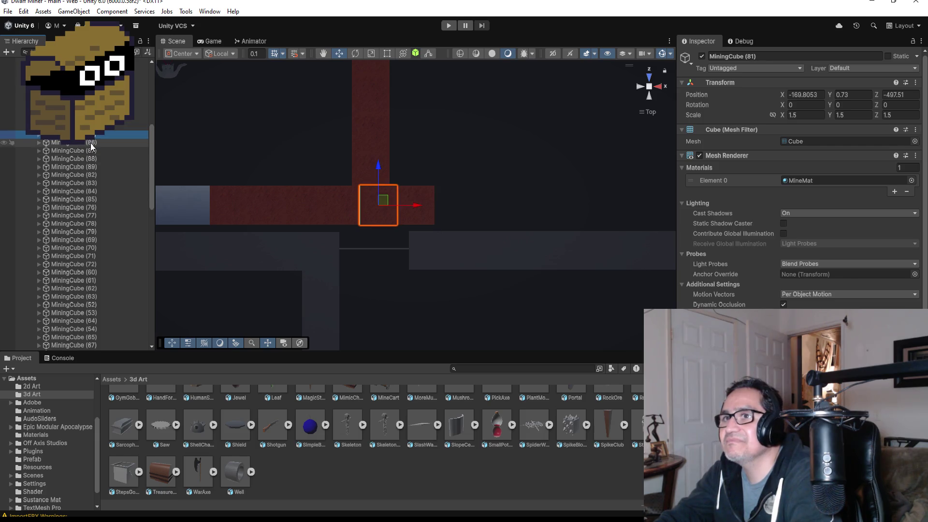
scroll(140, 153, "down", 5)
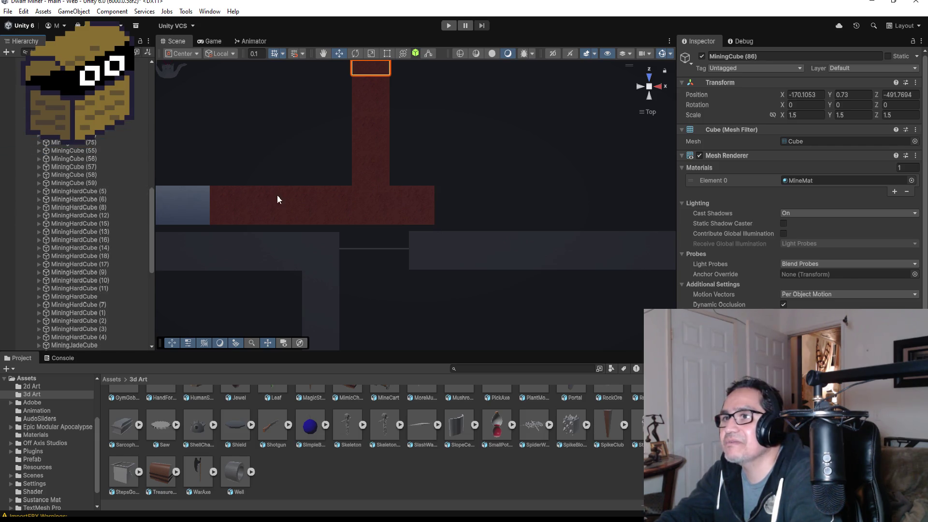
scroll(247, 200, "down", 1)
left_click(250, 200)
left_click(251, 200)
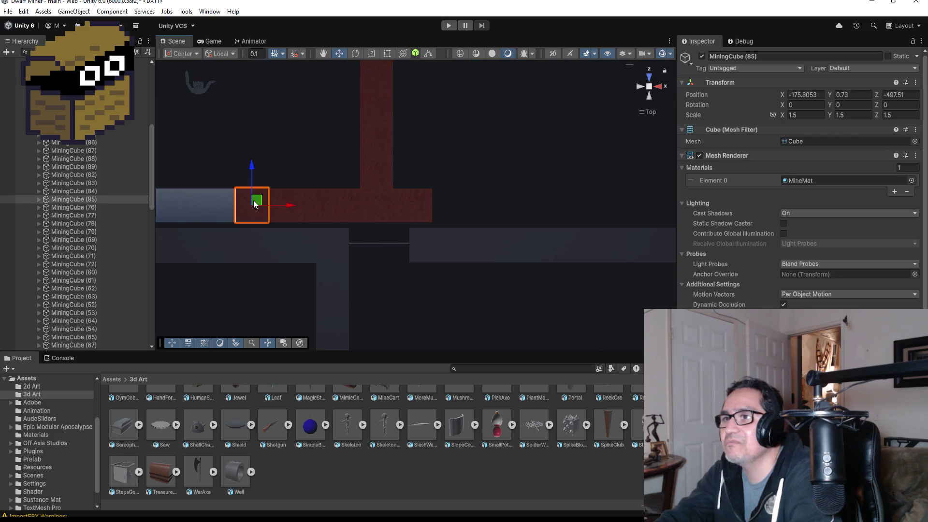
left_click(87, 193, "shift")
left_click(88, 183, "shift")
left_click(88, 175, "shift")
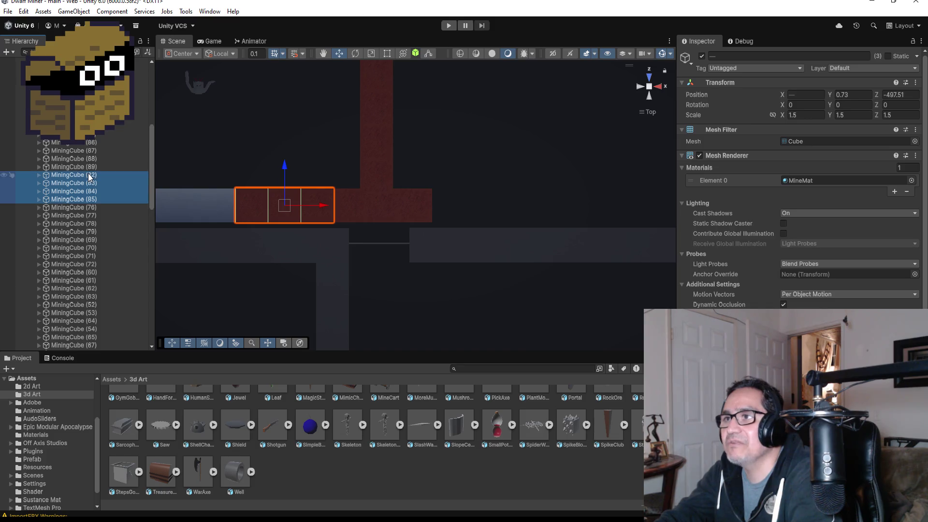
scroll(410, 227, "down", 3)
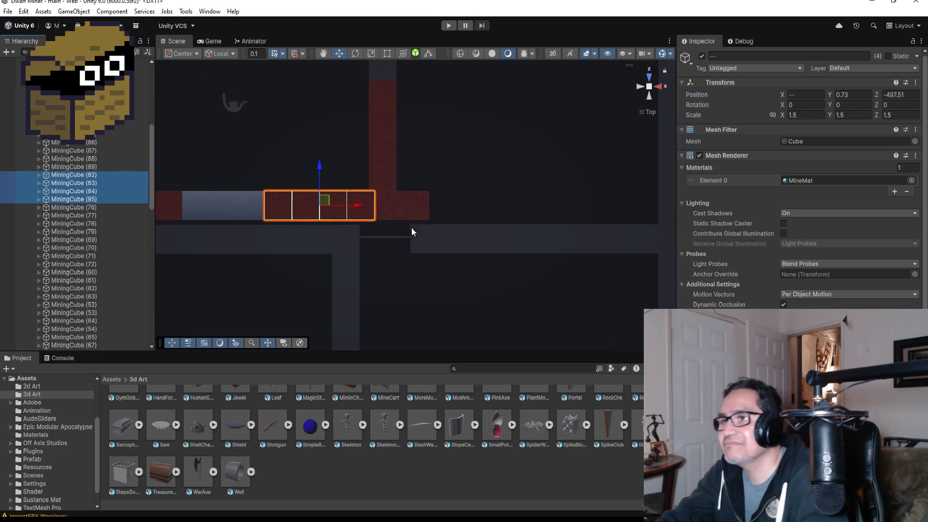
- Duplicate the four cubes, slide the copies along the corridor, and snap them to the neighbouring block
key("ctrl+d")
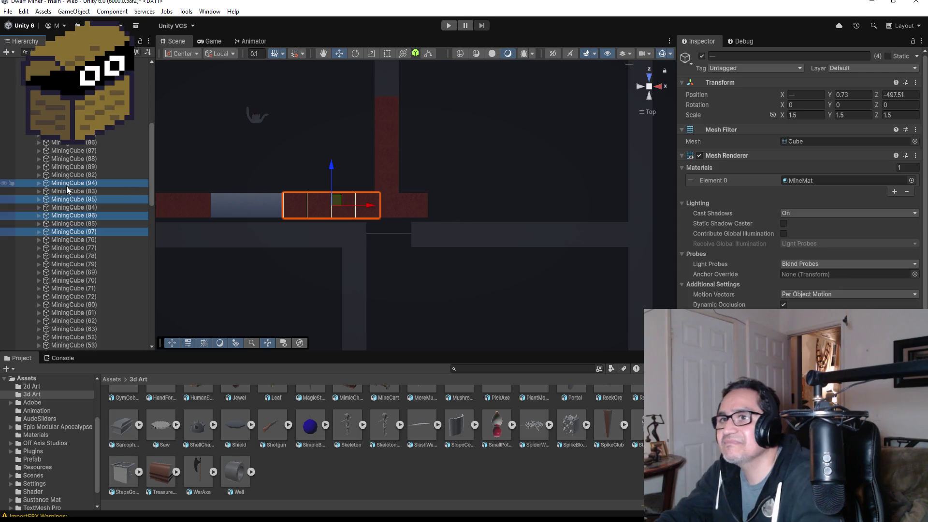
left_click_drag(78, 187, 78, 96)
left_click_drag(363, 201, 524, 203)
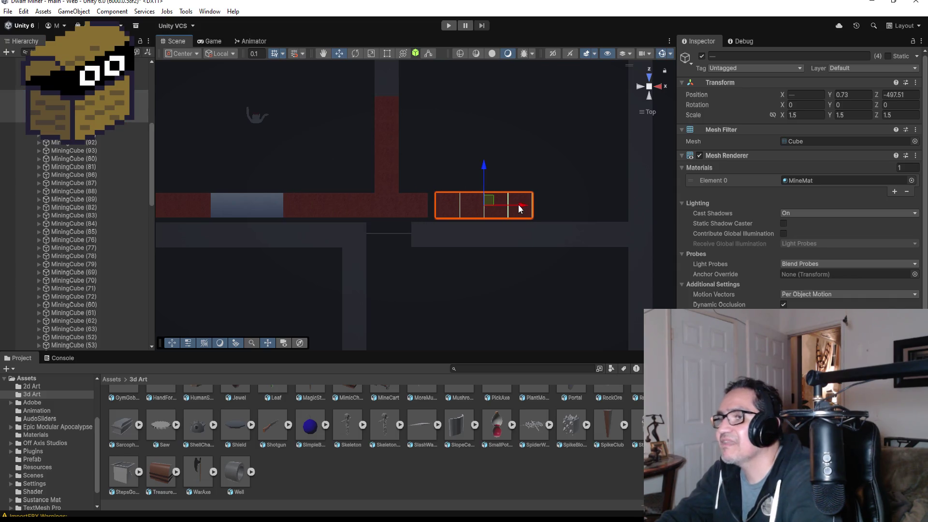
key("f")
mouse_move(344, 277)
left_mouse_down()
mouse_move(499, 170)
mouse_move(627, 228)
mouse_move(621, 253)
mouse_move(642, 251)
left_mouse_up()
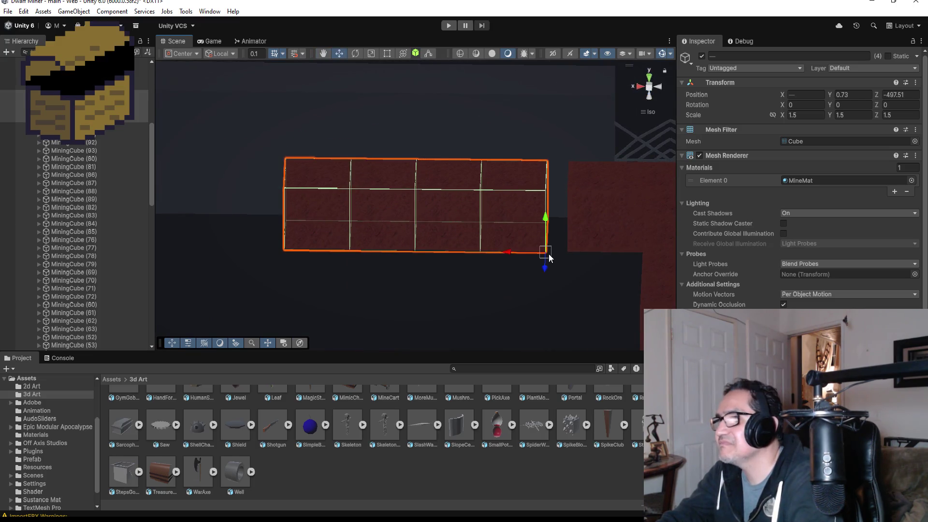
left_click_drag(549, 258, 560, 253)
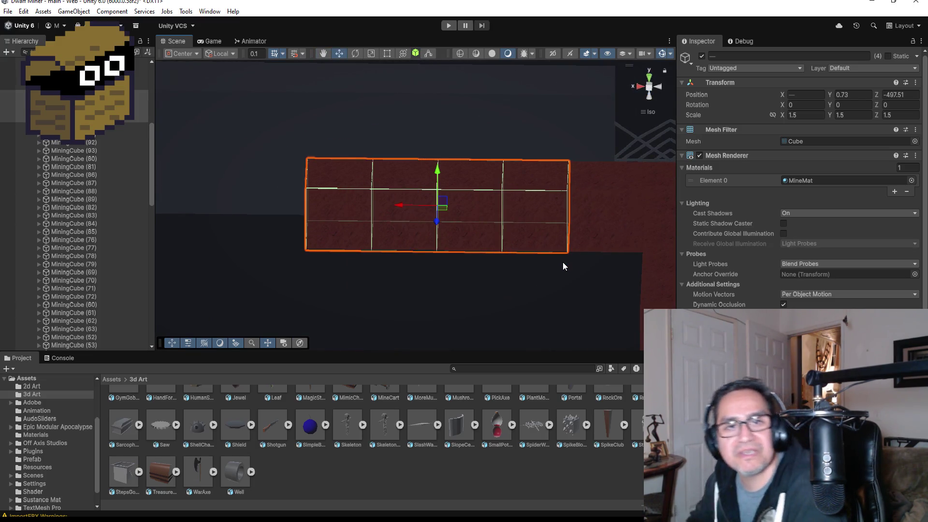
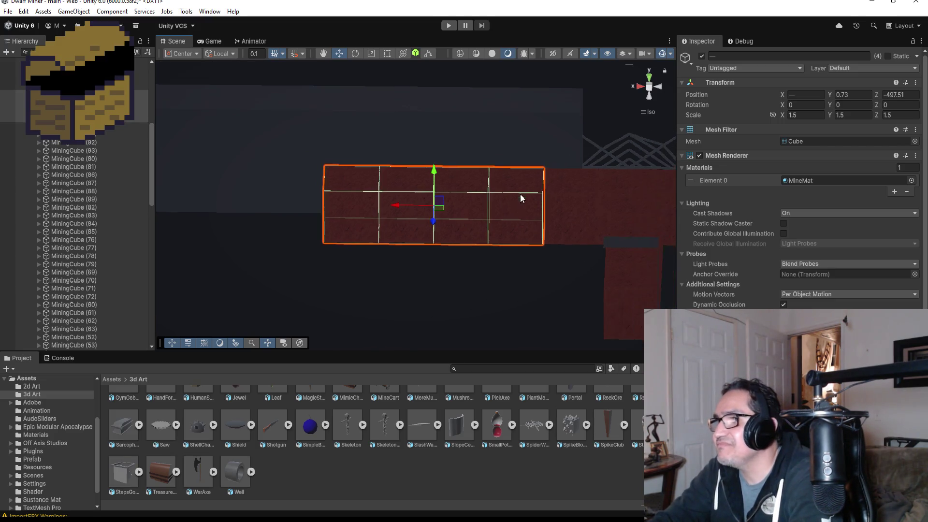
- Vertex-snap the row of four red cubes flush against the neighbouring red block
scroll(521, 193, "down", 3)
scroll(527, 179, "up", 3)
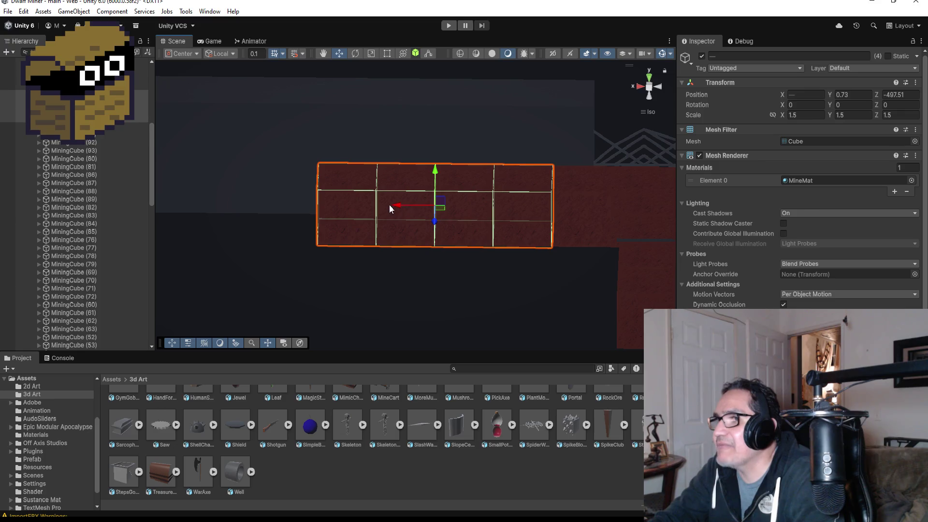
left_click_drag(398, 208, 378, 204)
key("v")
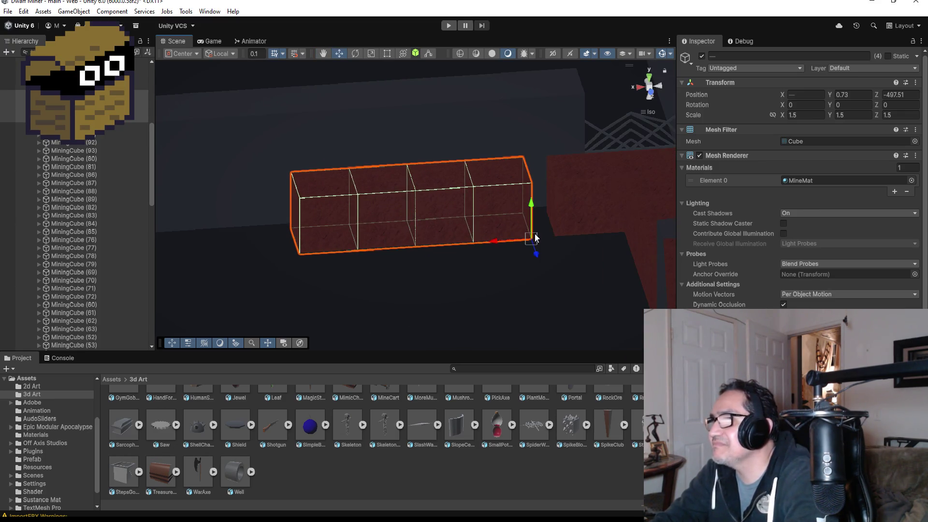
left_click_drag(535, 238, 555, 234)
scroll(576, 235, "down", 3)
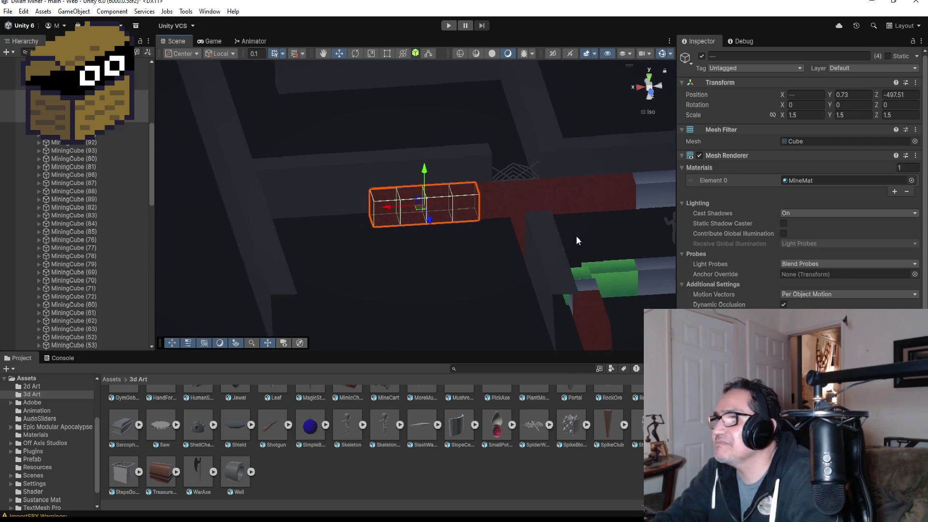
- Tilt the view toward top-down and select the jade cube MiningJadeCube (5)
mouse_move(467, 219)
left_mouse_down()
mouse_move(553, 259)
mouse_move(544, 239)
mouse_move(478, 181)
mouse_move(403, 167)
left_mouse_up()
scroll(377, 152, "down", 3)
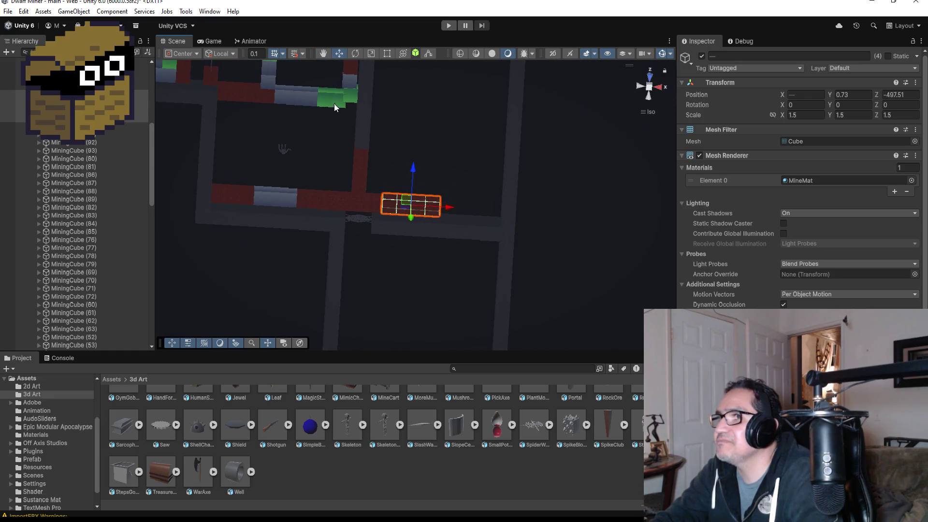
scroll(319, 121, "down", 2)
left_click(354, 132)
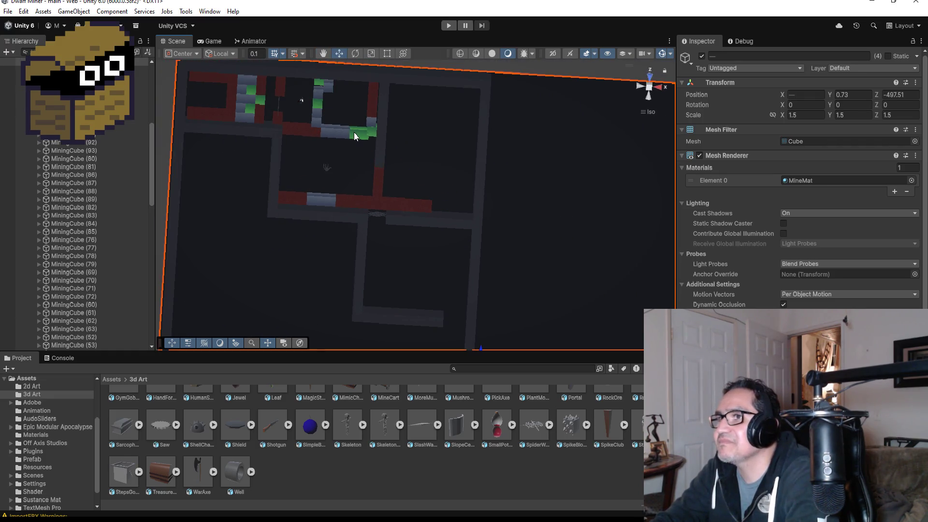
left_click(358, 136)
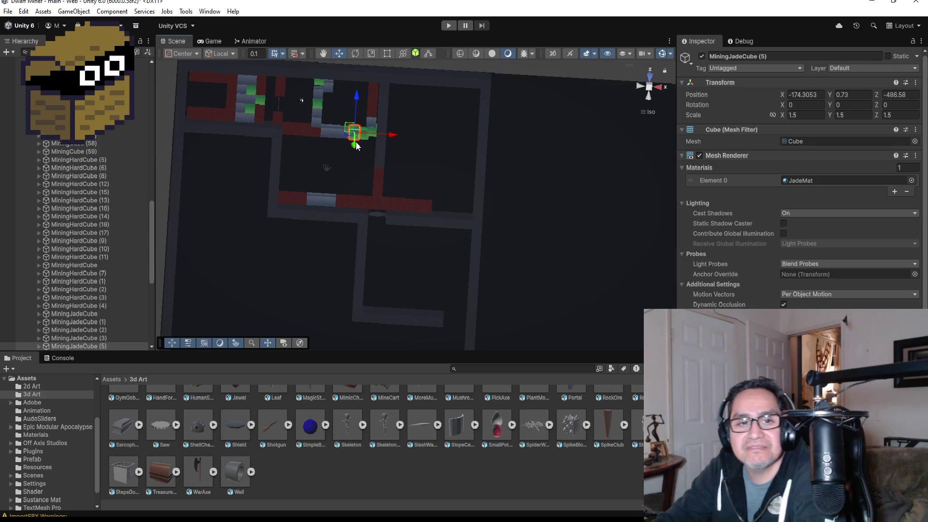
- From a top-down view, select MiningJadeCube (5) and (6) and duplicate them as (8) and (9)
key("f")
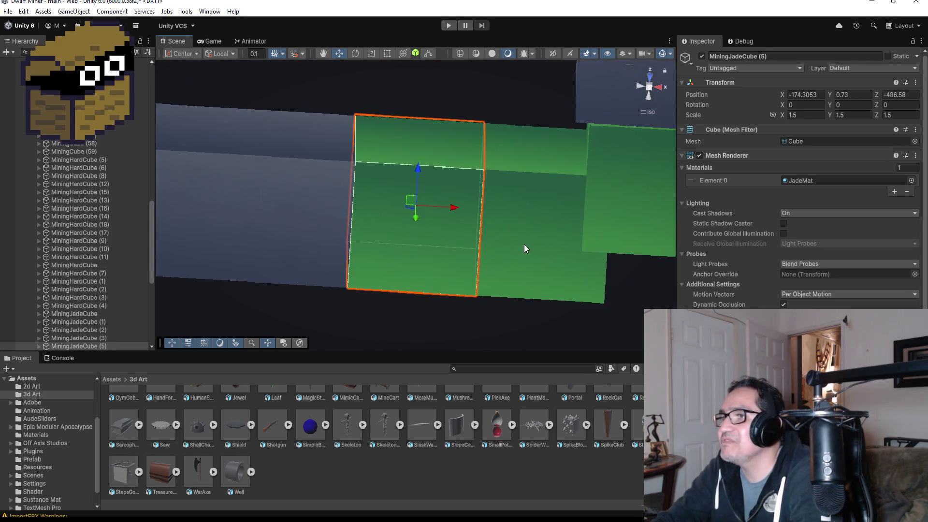
left_click(494, 205)
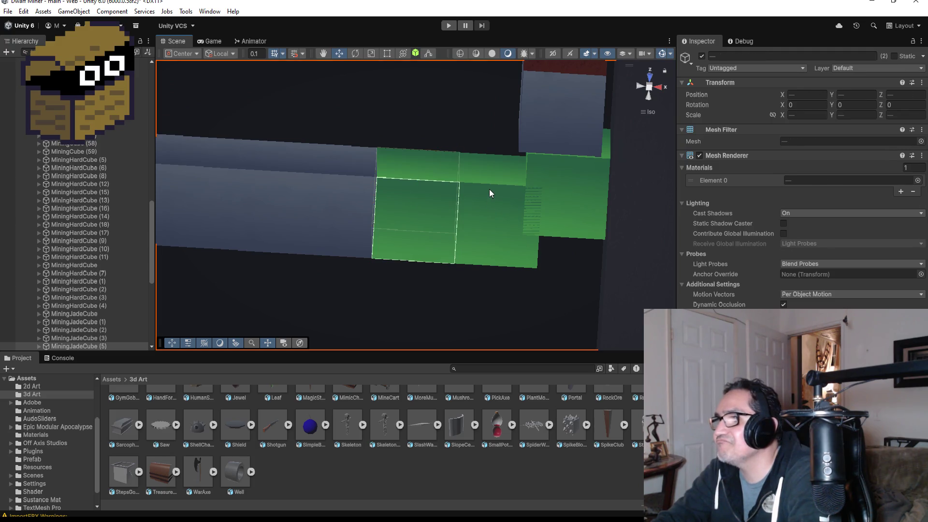
left_click(489, 189)
left_click(651, 77)
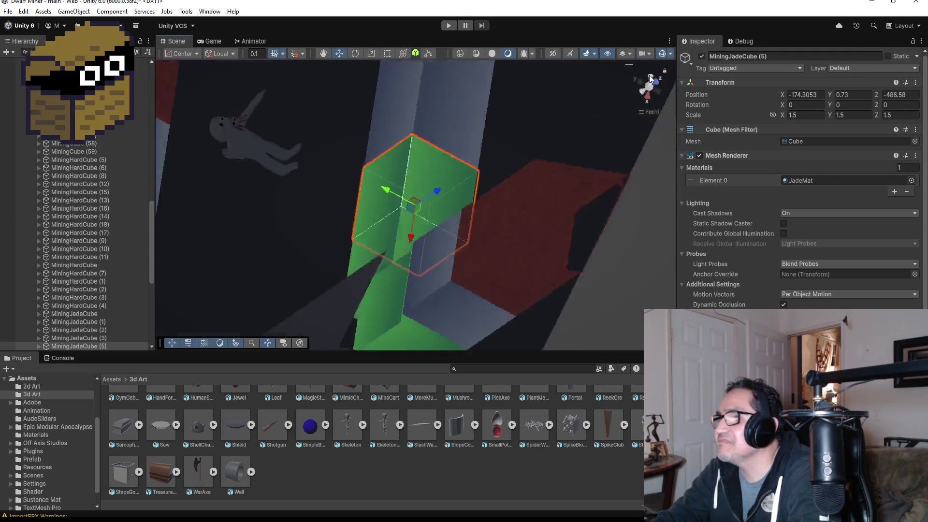
left_click(651, 79)
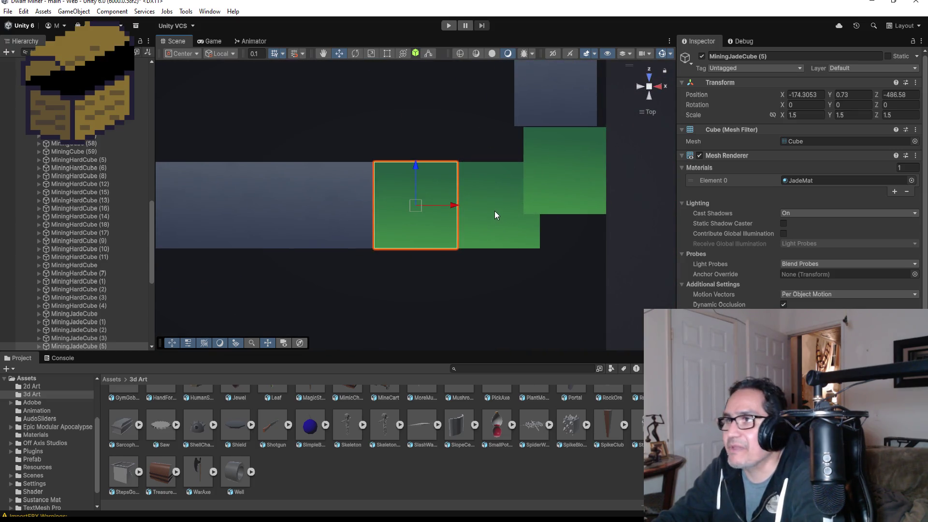
left_click(485, 196, "shift")
left_click(485, 193)
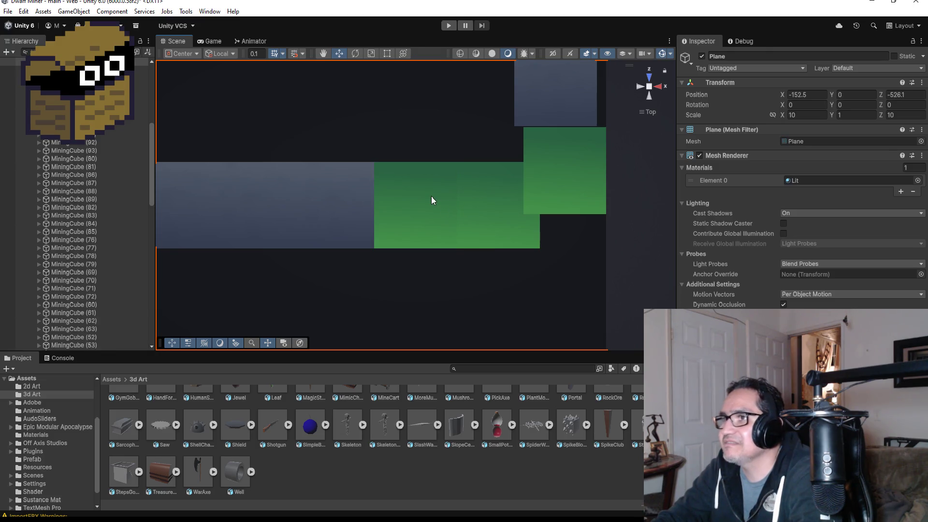
left_click(410, 199)
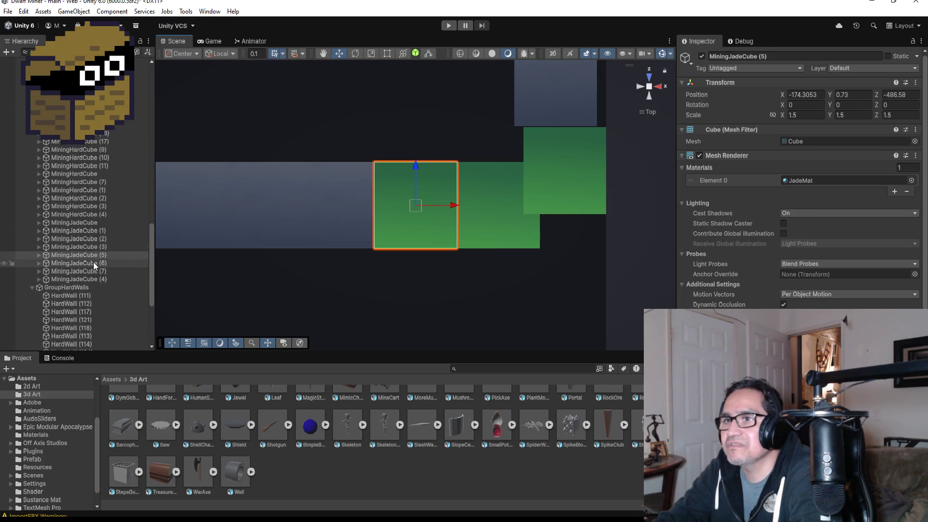
left_click(94, 262, "shift")
scroll(530, 245, "down", 10)
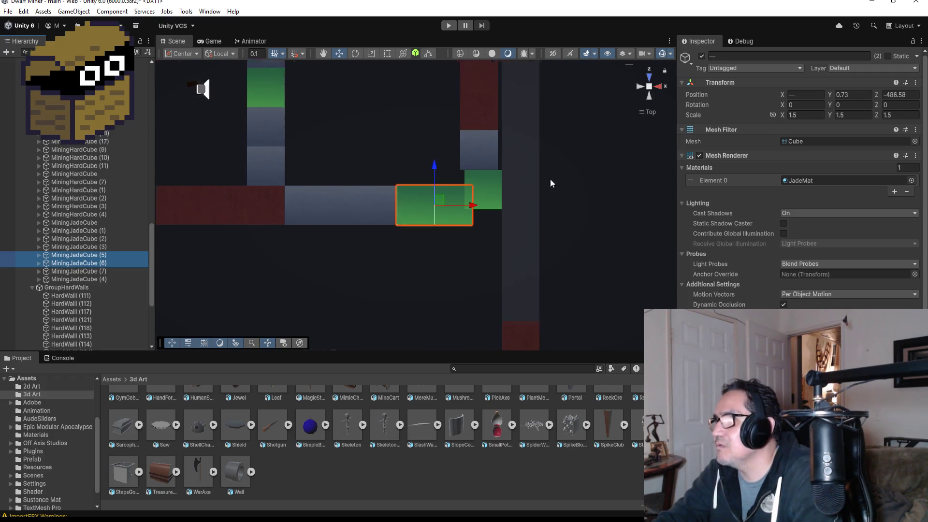
scroll(544, 249, "down", 3)
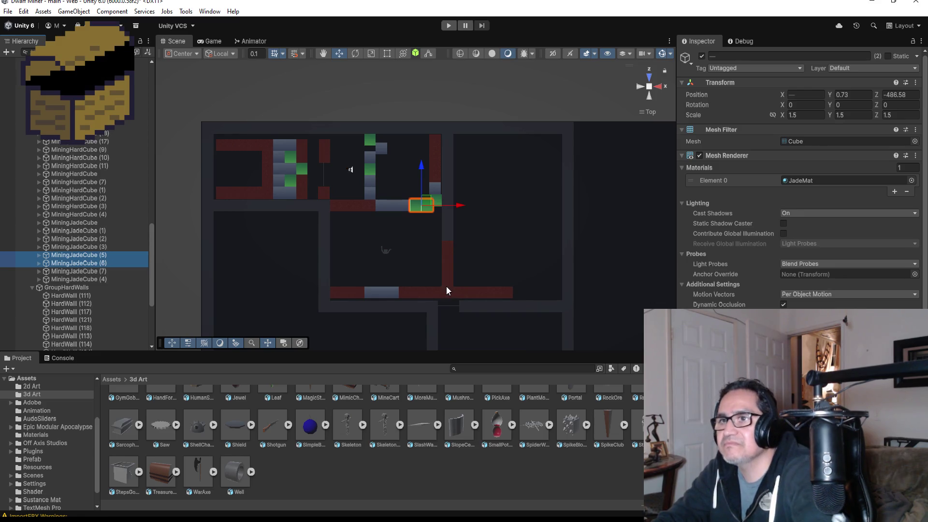
key("ctrl+d")
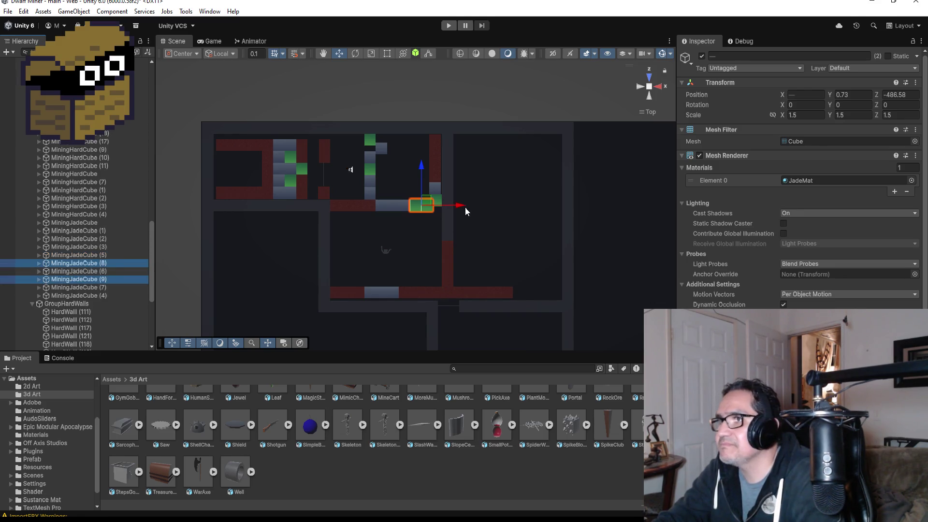
- Move the jade copies along X and Z and reorder them above MiningJadeCube in the Hierarchy
left_click_drag(461, 206, 570, 207)
mouse_move(534, 167)
left_mouse_down()
mouse_move(545, 197)
mouse_move(544, 246)
left_mouse_up()
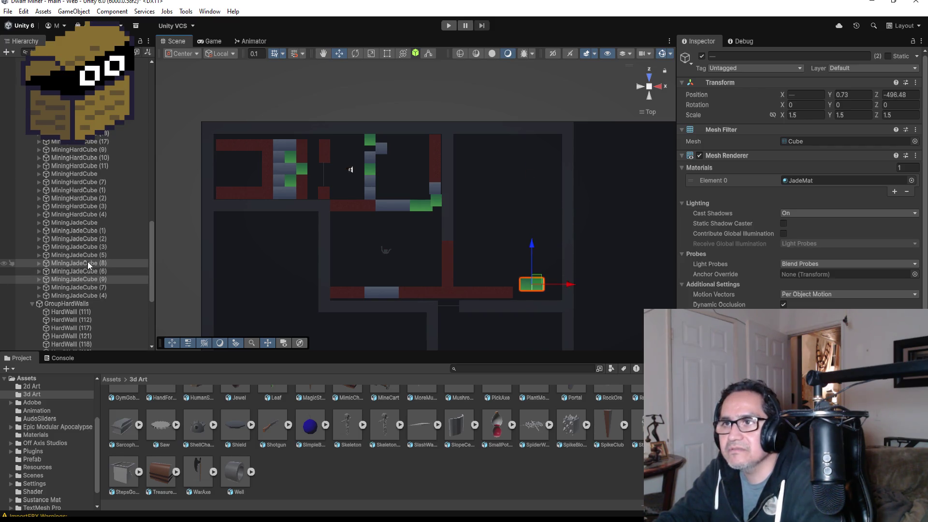
left_click_drag(88, 262, 90, 222)
mouse_move(532, 245)
left_mouse_down()
mouse_move(534, 255)
mouse_move(578, 198)
mouse_move(472, 176)
mouse_move(550, 277)
mouse_move(526, 276)
left_mouse_up()
- Vertex-snap the jade pair's corner flush against the red block
key("f")
scroll(551, 280, "down", 2)
key("v")
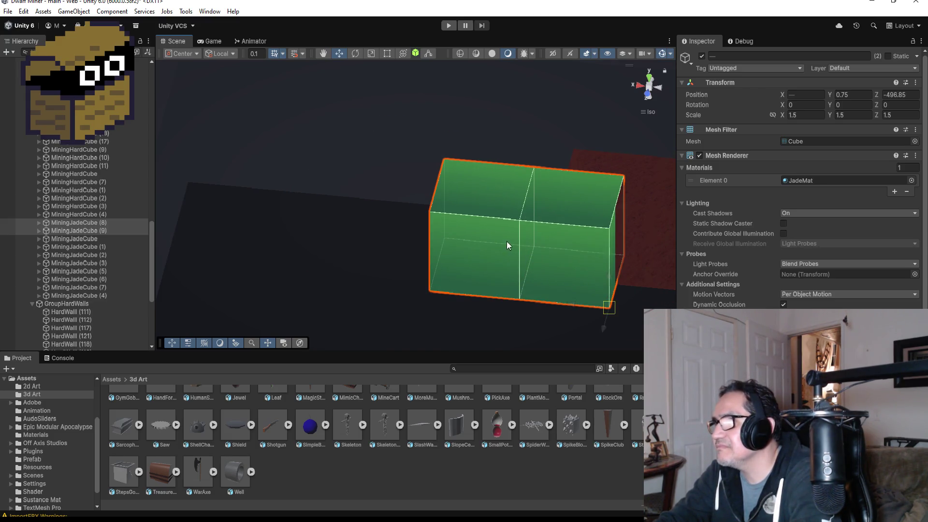
key("v")
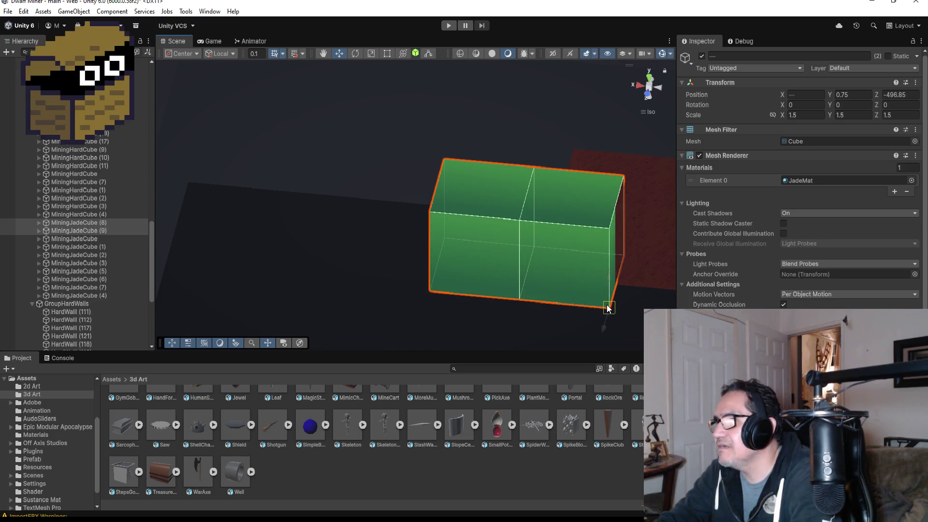
left_click_drag(607, 307, 574, 285)
scroll(558, 277, "down", 5)
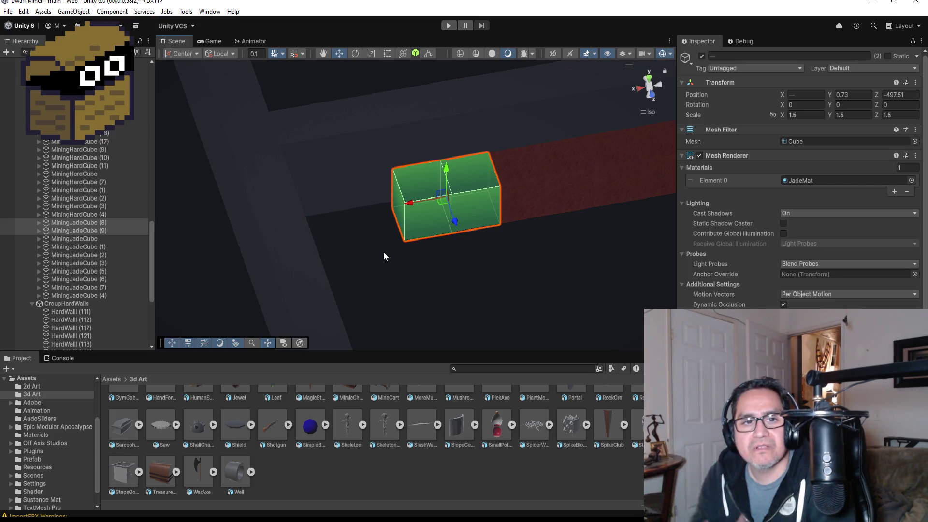
- Duplicate the jade pair as (10) and (11), list them above (8), and place them before it
mouse_move(391, 202)
left_mouse_down()
mouse_move(523, 216)
mouse_move(490, 208)
mouse_move(448, 254)
left_mouse_up()
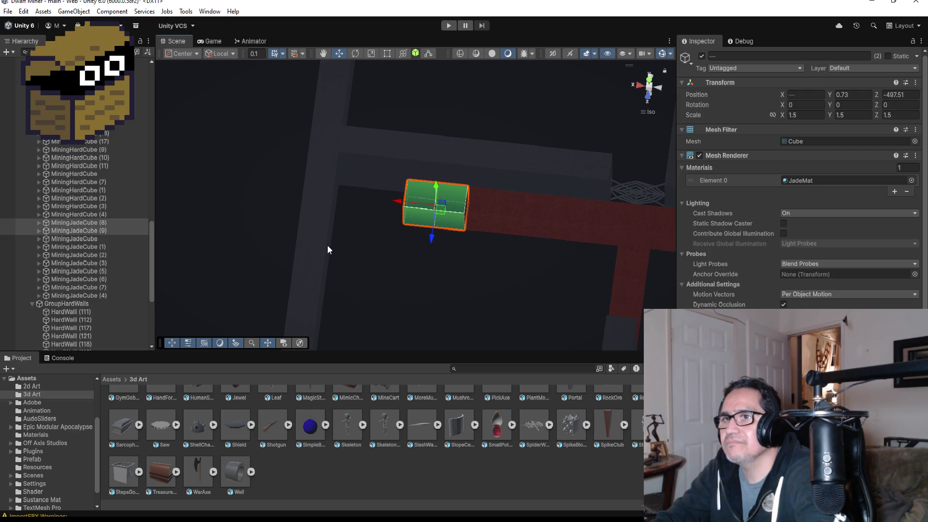
key("ctrl+d")
mouse_move(106, 230)
left_mouse_down()
mouse_move(100, 216)
mouse_move(157, 224)
mouse_move(448, 211)
mouse_move(332, 193)
mouse_move(363, 203)
left_mouse_up()
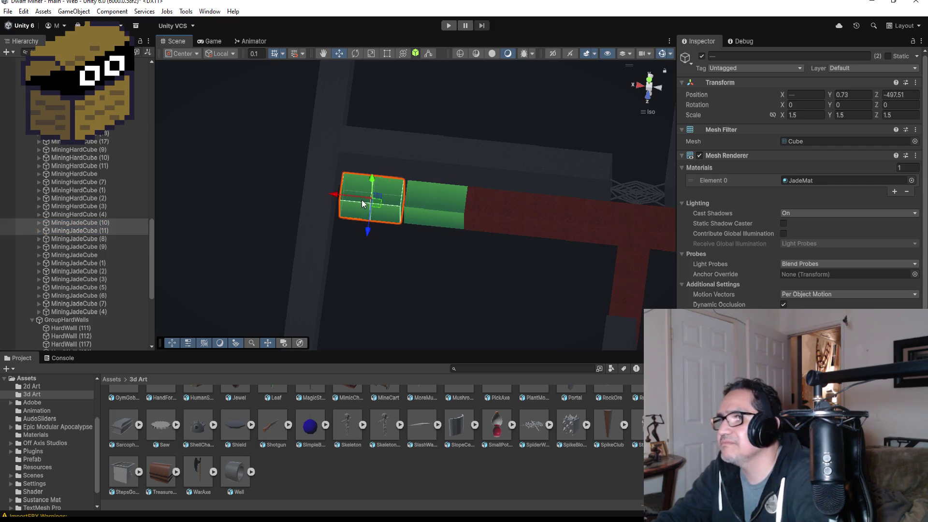
mouse_move(401, 225)
left_mouse_down()
mouse_move(412, 223)
mouse_move(453, 258)
left_mouse_up()
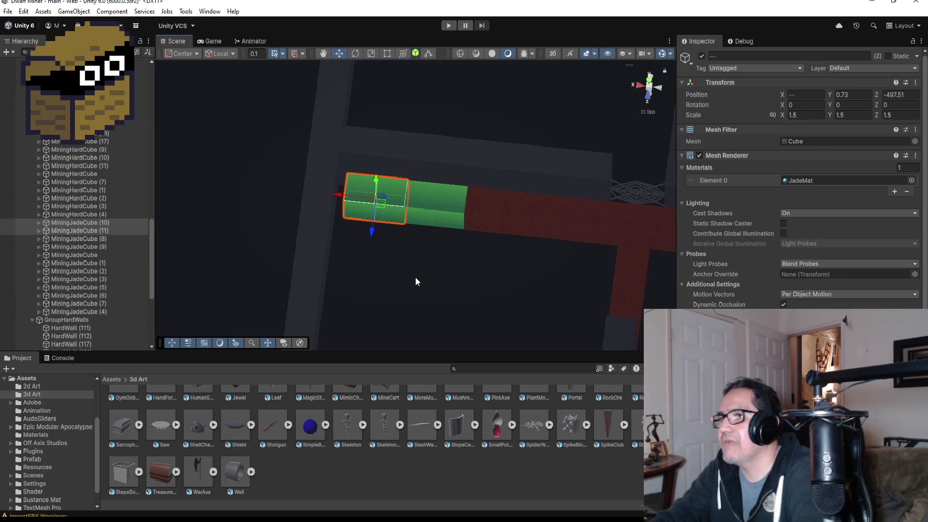
scroll(435, 273, "down", 3)
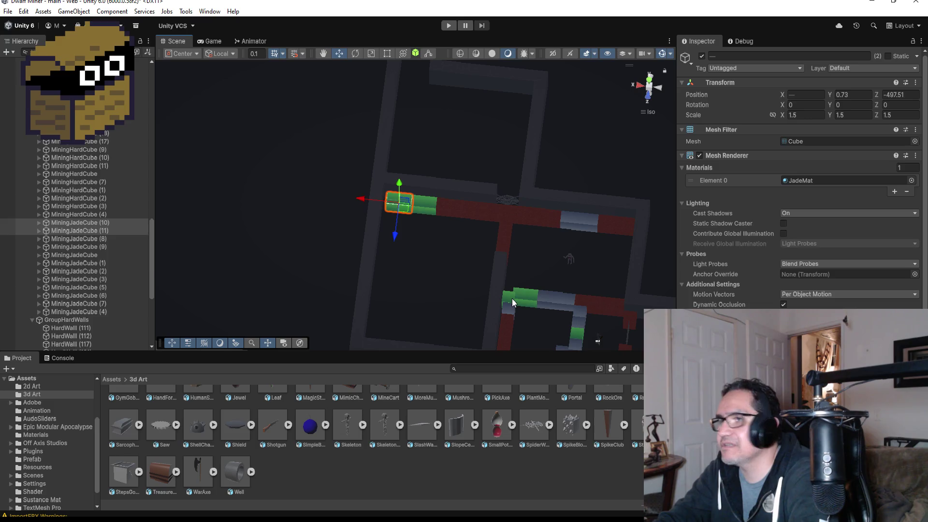
left_click(514, 293)
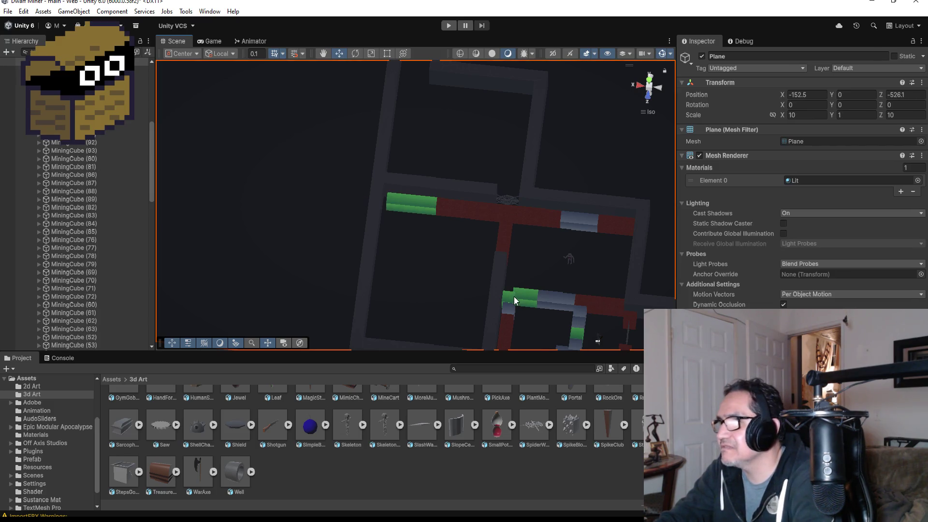
left_click(513, 297)
key("f")
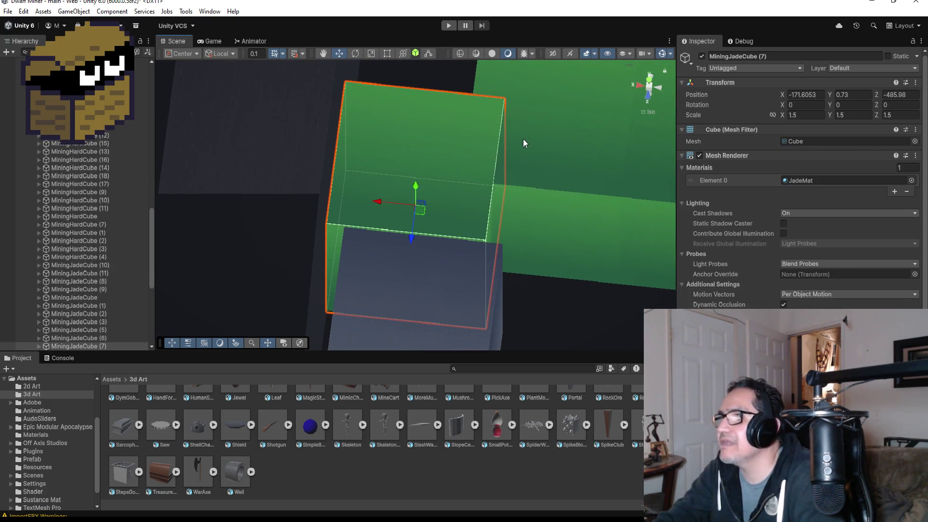
scroll(475, 178, "down", 10)
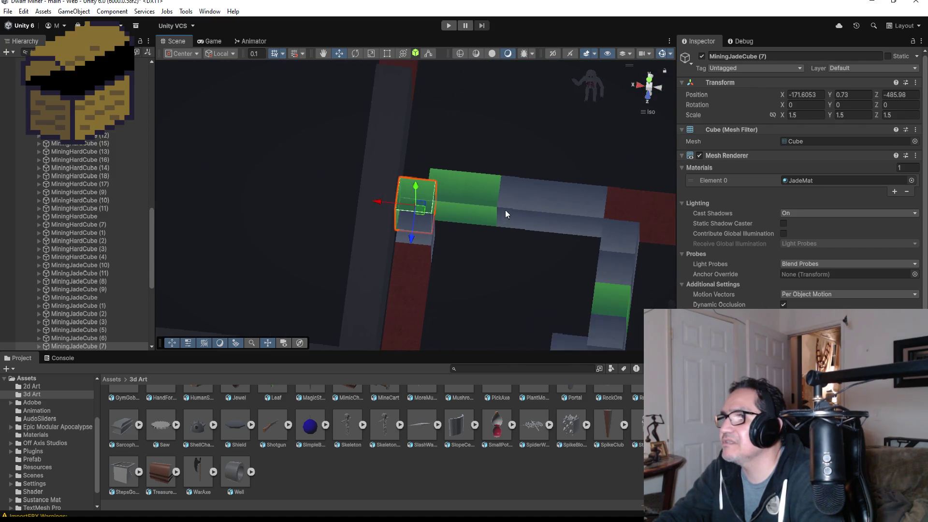
scroll(507, 209, "down", 5)
mouse_move(553, 210)
left_mouse_down()
mouse_move(471, 203)
mouse_move(474, 244)
mouse_move(492, 248)
left_mouse_up()
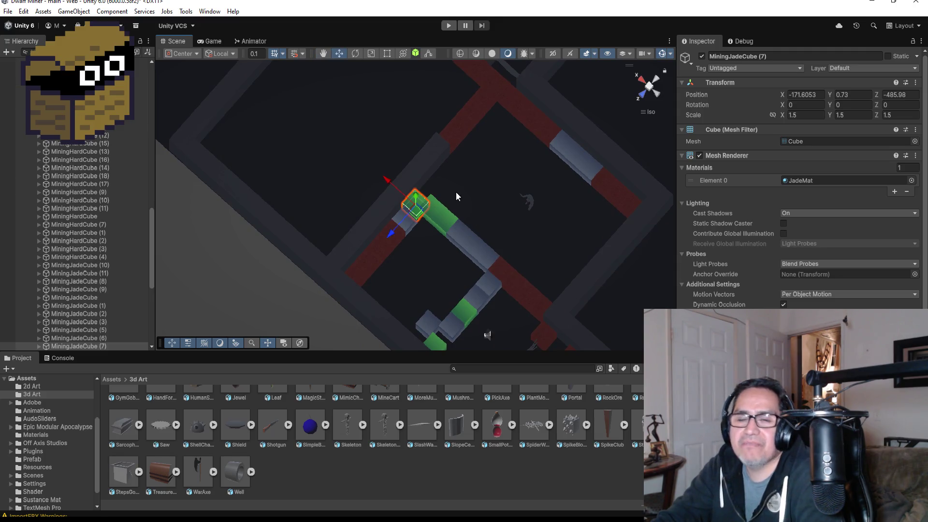
mouse_move(418, 182)
left_mouse_down()
mouse_move(498, 224)
mouse_move(449, 257)
mouse_move(607, 222)
mouse_move(660, 274)
left_mouse_up()
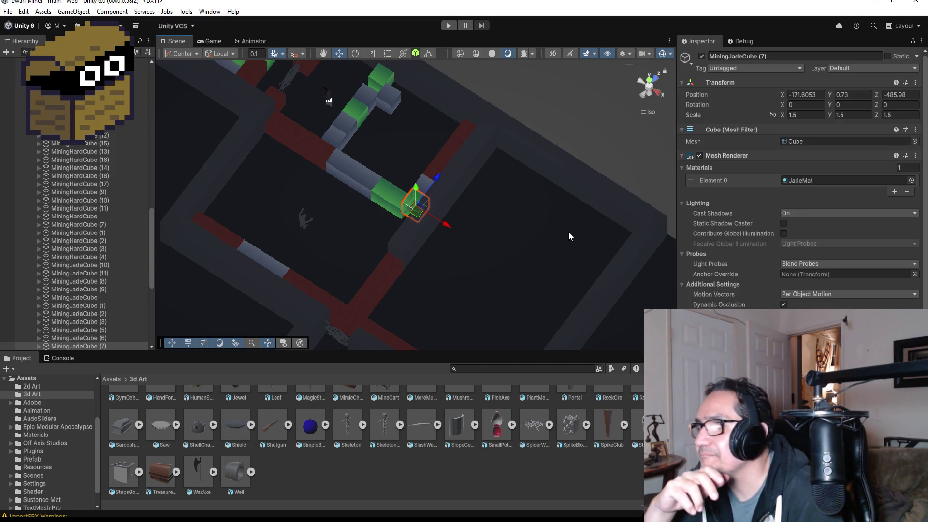
scroll(557, 225, "down", 3)
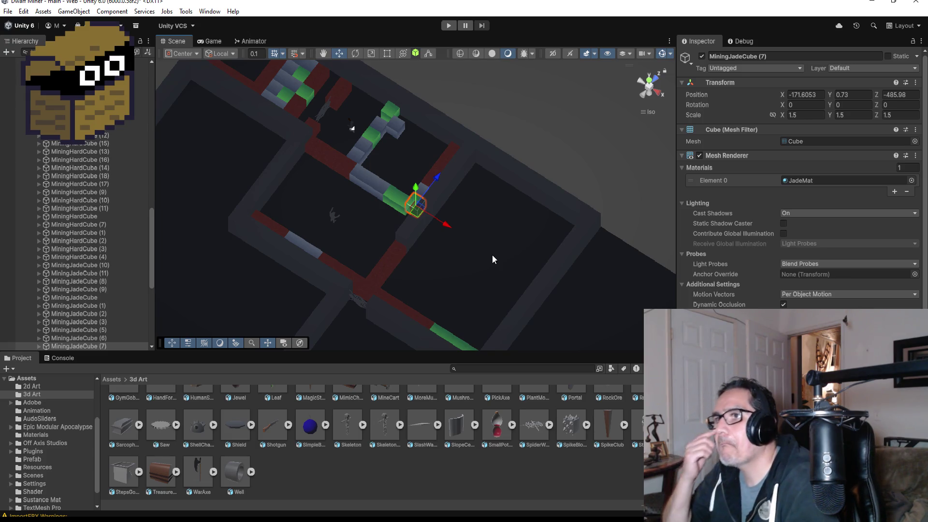
left_click(649, 76)
scroll(299, 169, "up", 3)
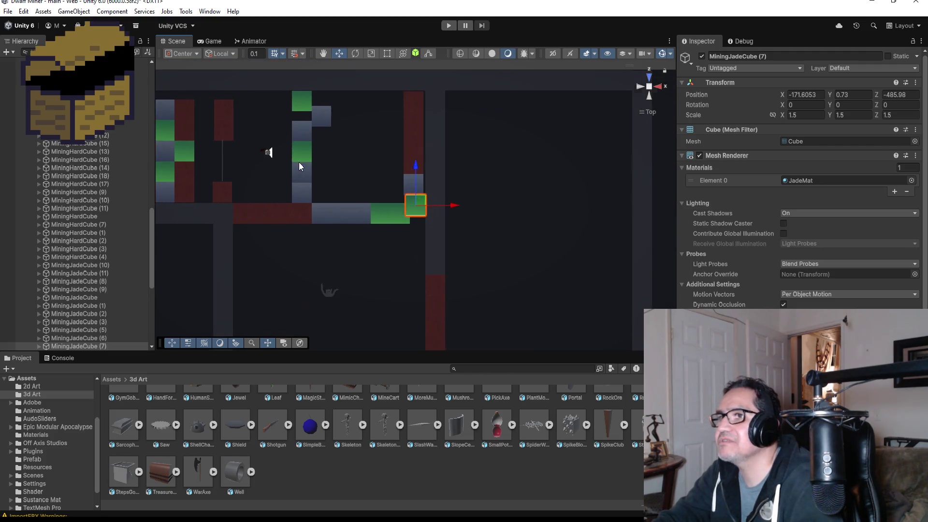
mouse_move(270, 195)
left_mouse_down()
mouse_move(413, 213)
mouse_move(387, 250)
left_mouse_up()
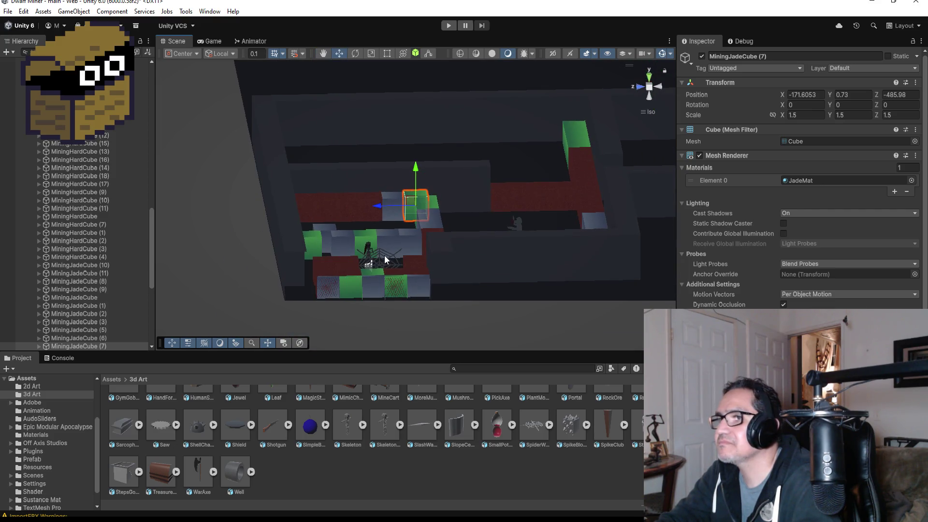
left_click(385, 257)
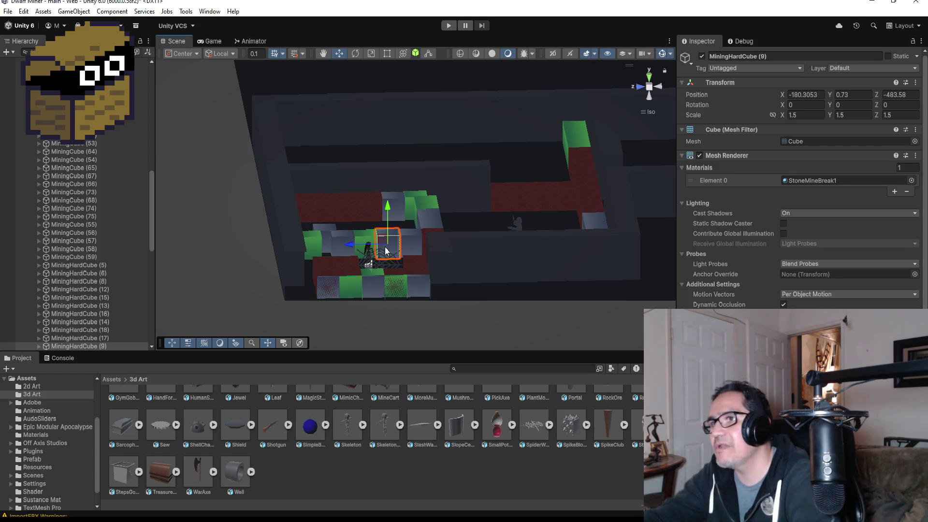
left_click_drag(486, 216, 460, 245)
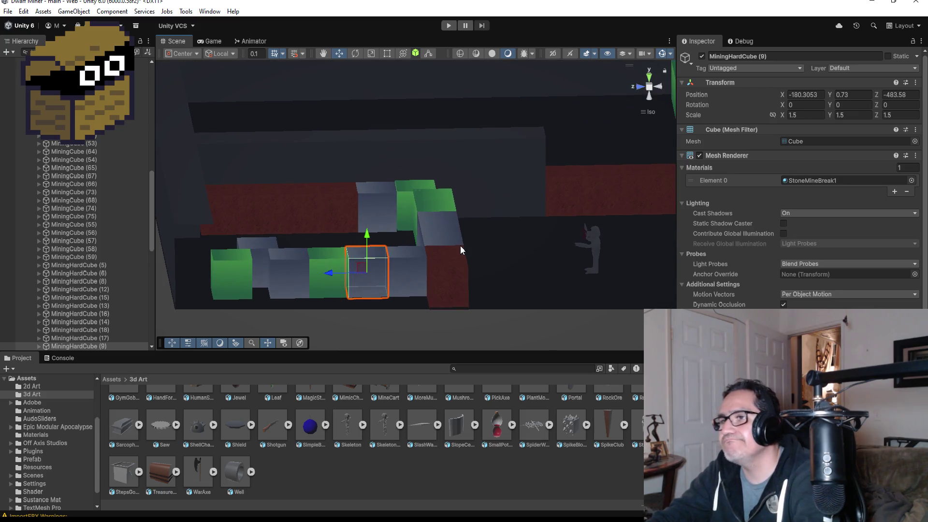
scroll(389, 270, "up", 5)
mouse_move(390, 271)
left_mouse_down()
mouse_move(326, 357)
mouse_move(307, 216)
mouse_move(344, 218)
left_mouse_up()
scroll(355, 216, "down", 2)
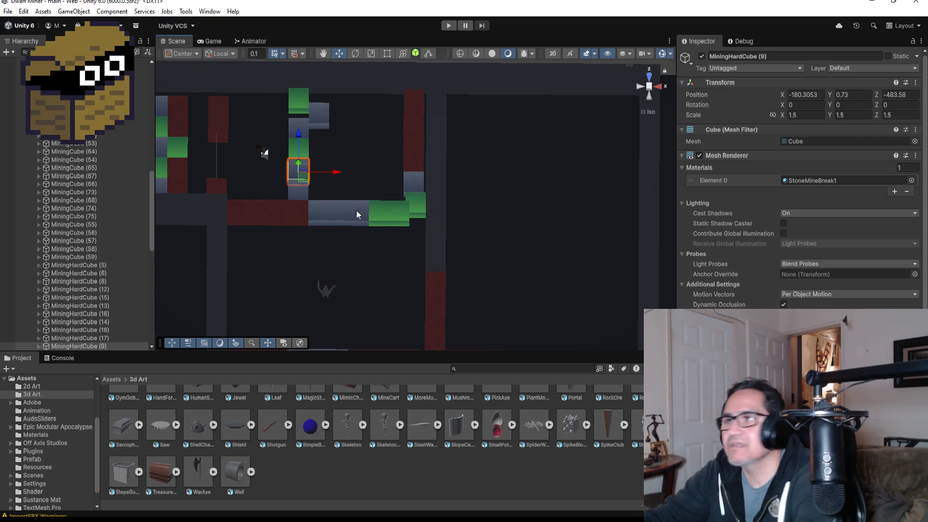
left_click(407, 213)
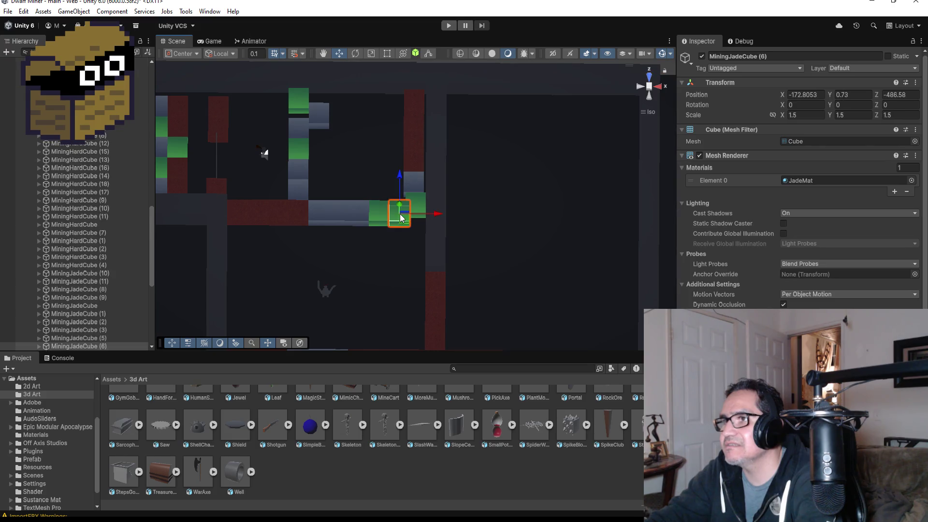
left_click(380, 216)
left_click(380, 216)
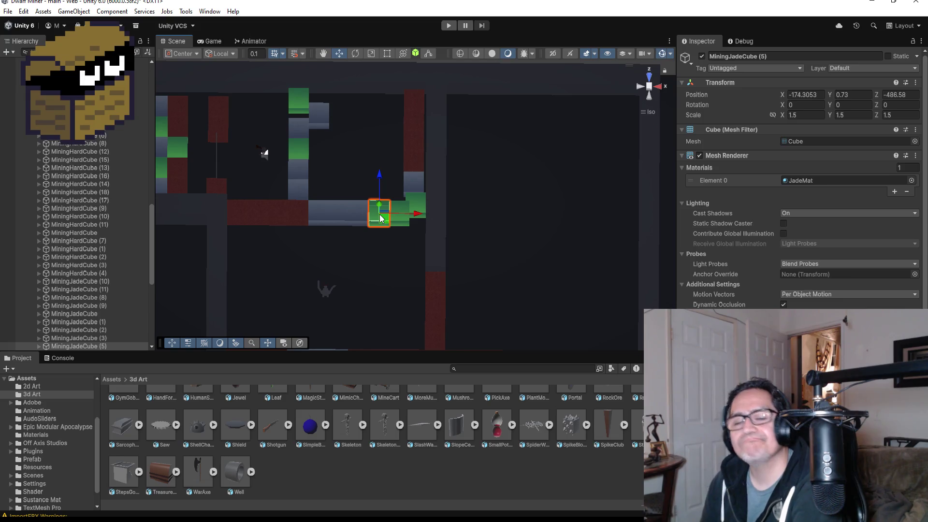
scroll(394, 197, "down", 3)
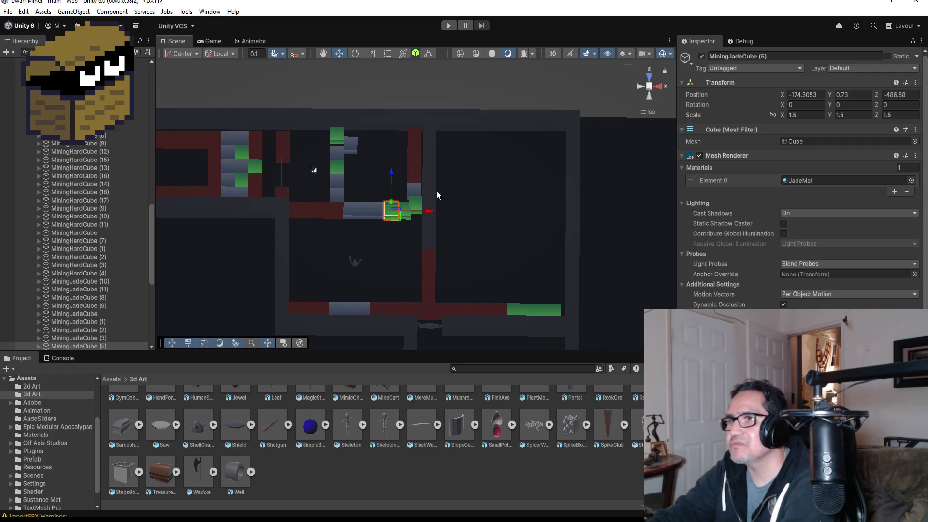
left_click(284, 173)
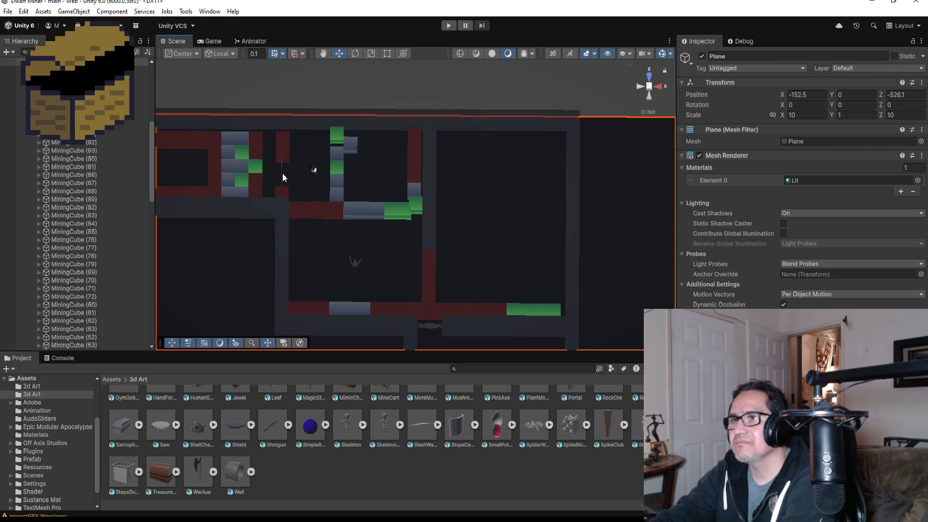
mouse_move(280, 214)
left_mouse_down()
mouse_move(433, 136)
mouse_move(416, 154)
left_mouse_up()
- Unpack StarMoleMonster from its prefab through the Hierarchy's Prefab > Unpack menu
left_click(332, 285)
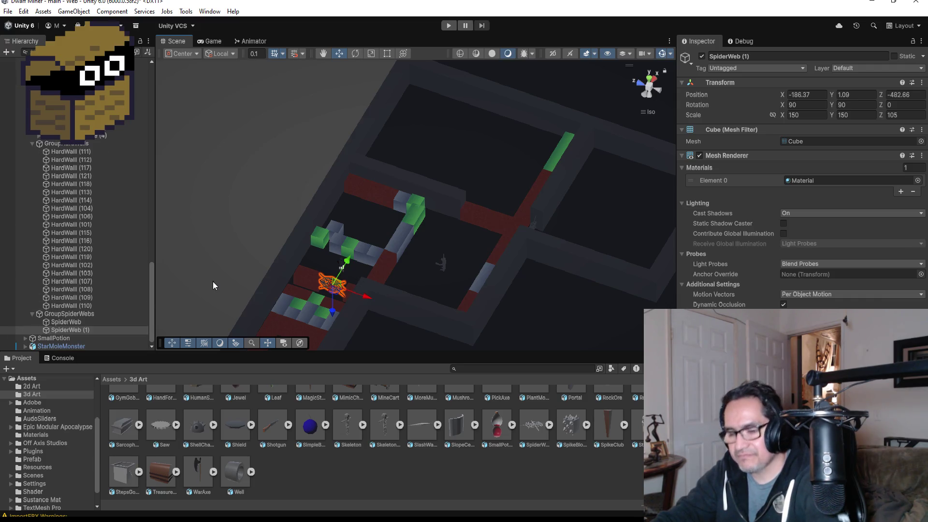
left_click(87, 345)
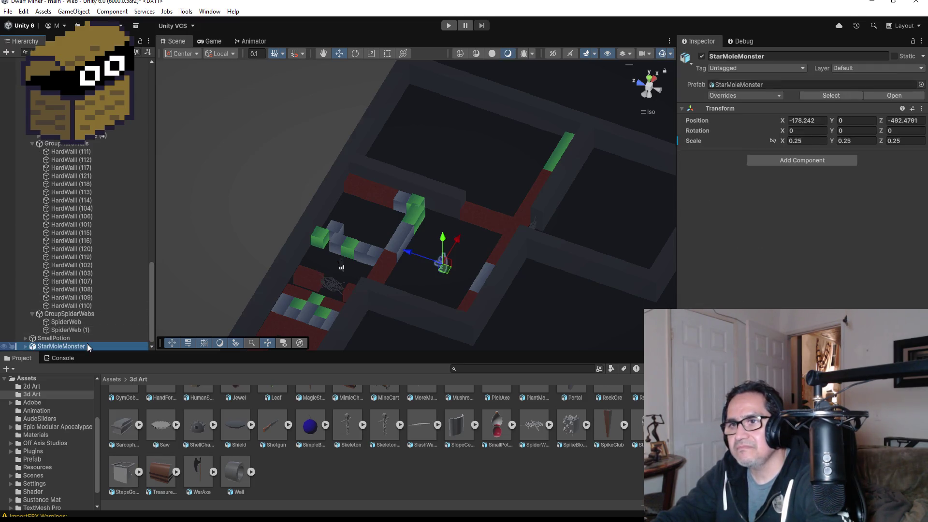
right_click(87, 345)
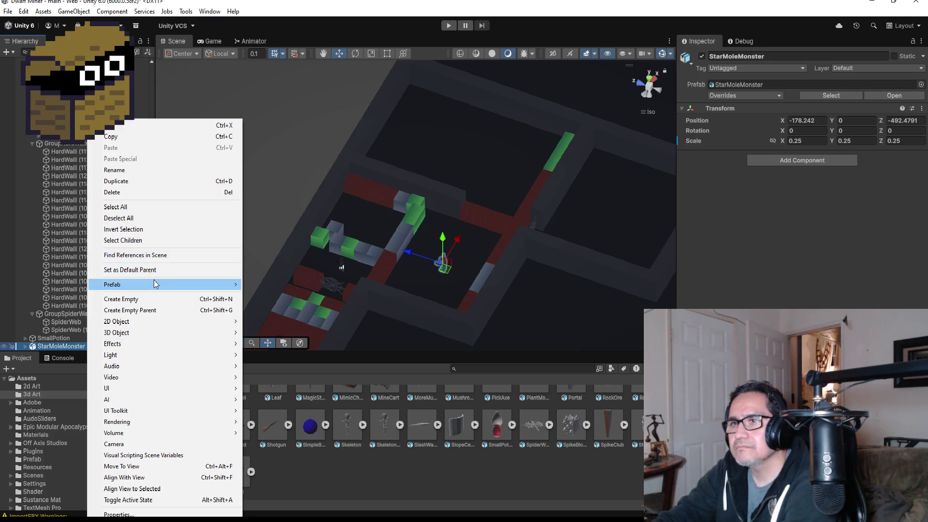
mouse_move(209, 284)
left_click(281, 362)
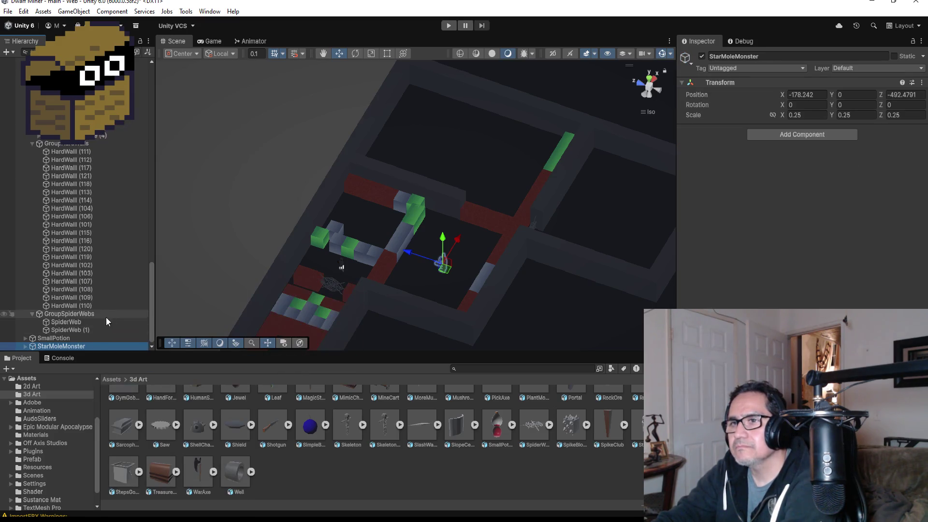
- Duplicate SpiderWeb (1) as SpiderWeb (2) and drag it toward the neighbouring room
left_click(94, 329)
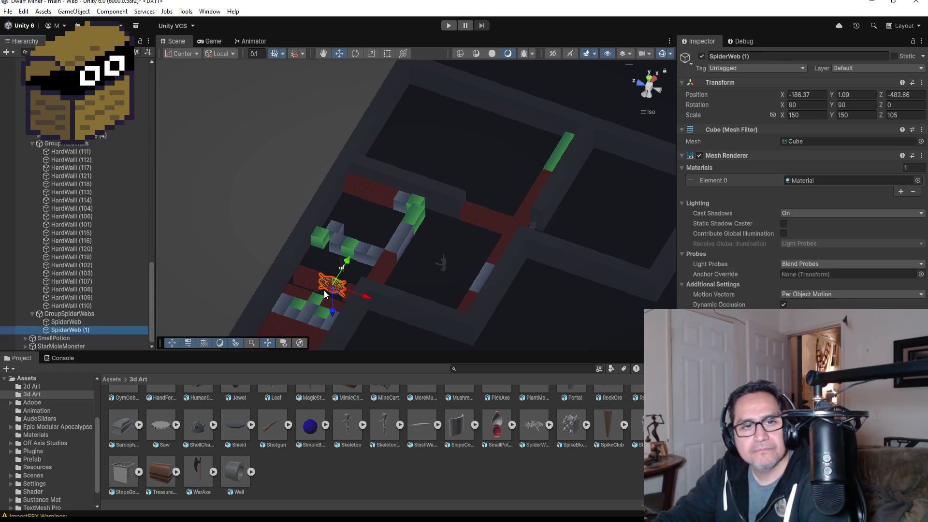
key("ctrl+d")
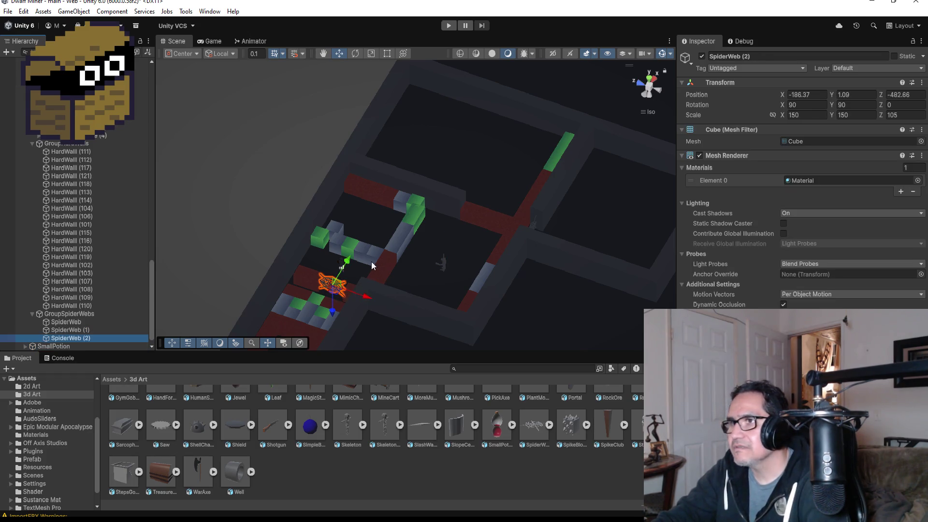
mouse_move(347, 265)
left_mouse_down()
mouse_move(406, 225)
mouse_move(464, 249)
mouse_move(472, 228)
left_mouse_up()
key("f")
scroll(596, 236, "down", 3)
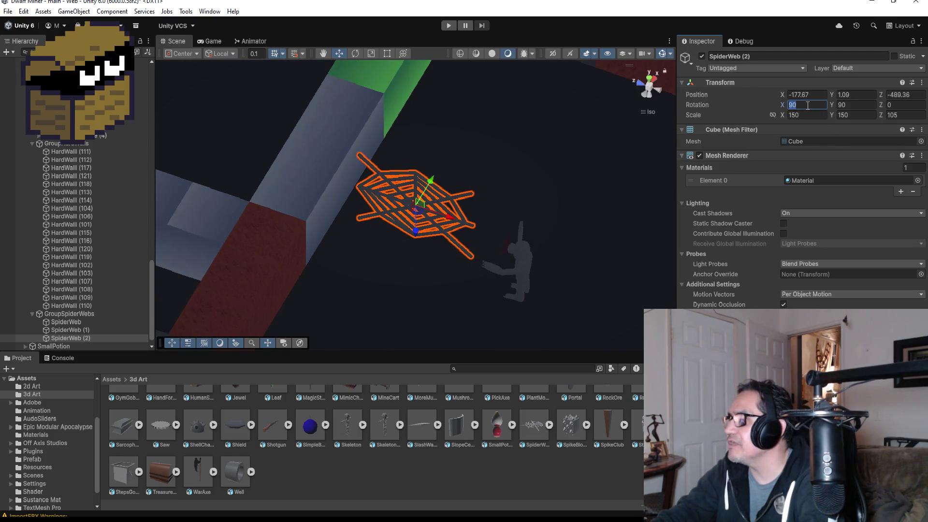
- Set SpiderWeb (2)'s Y rotation to 35 degrees
left_click(850, 104)
type("0")
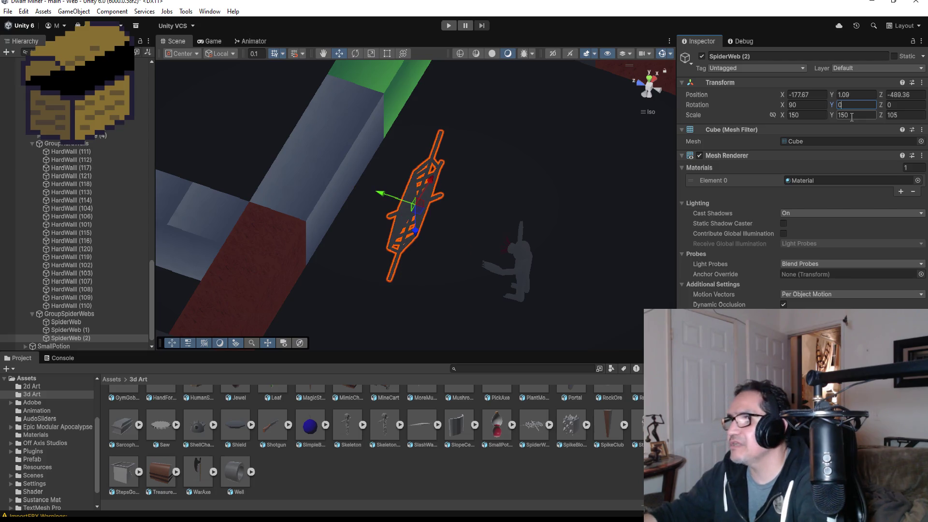
type("15")
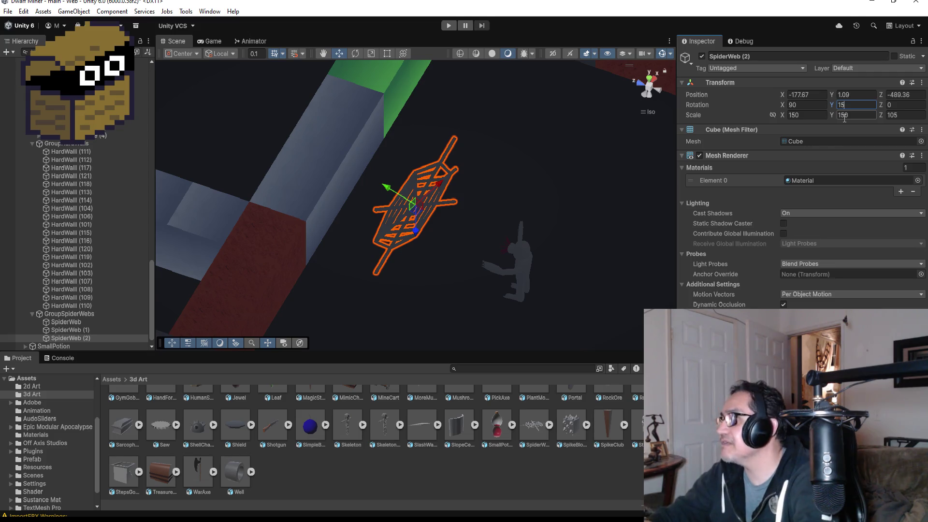
key("BackSpace")
key("BackSpace")
type("25")
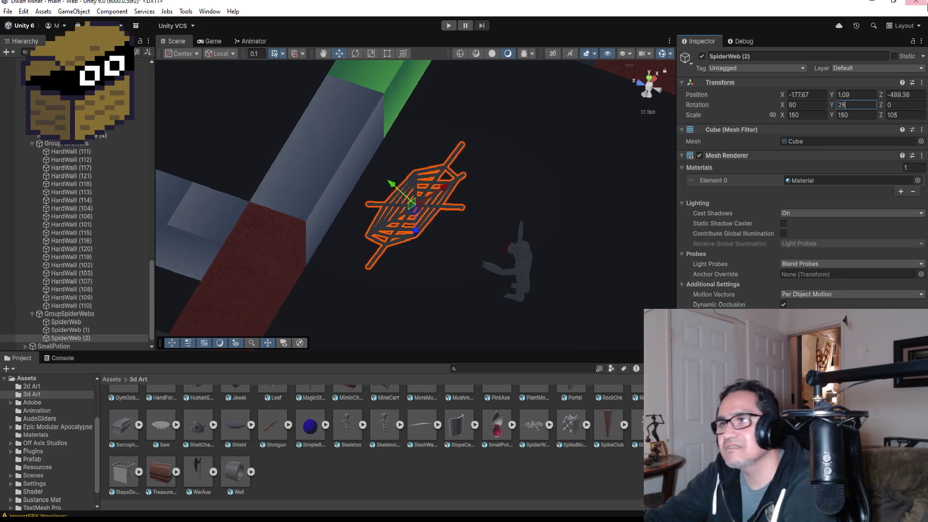
scroll(617, 175, "down", 5)
left_click_drag(452, 235, 563, 303)
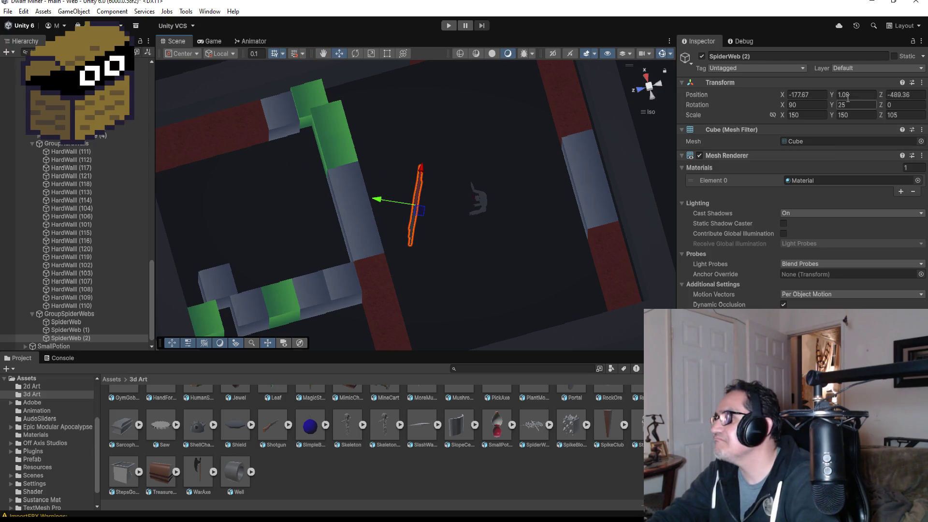
left_click(860, 104)
type("35")
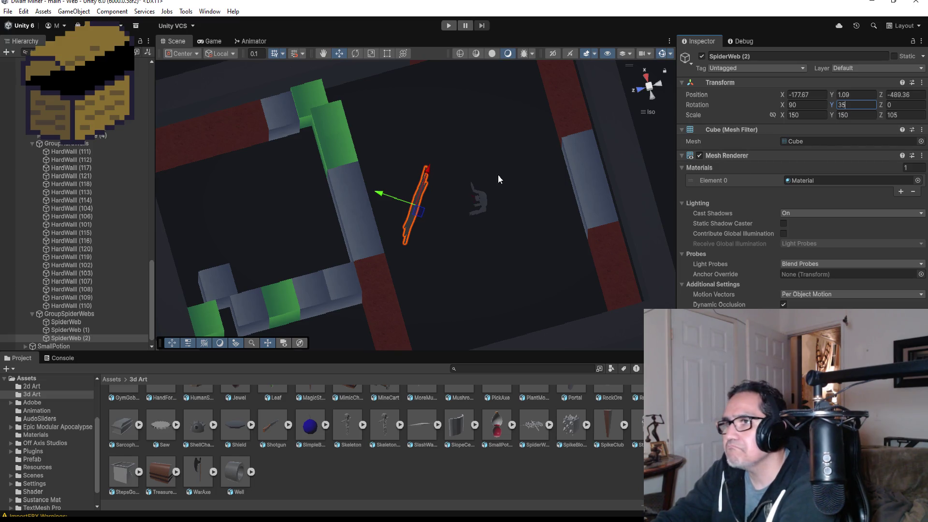
- Slide SpiderWeb (2) onto the room floor at X -181, Z -490.83
left_click_drag(385, 196, 452, 232)
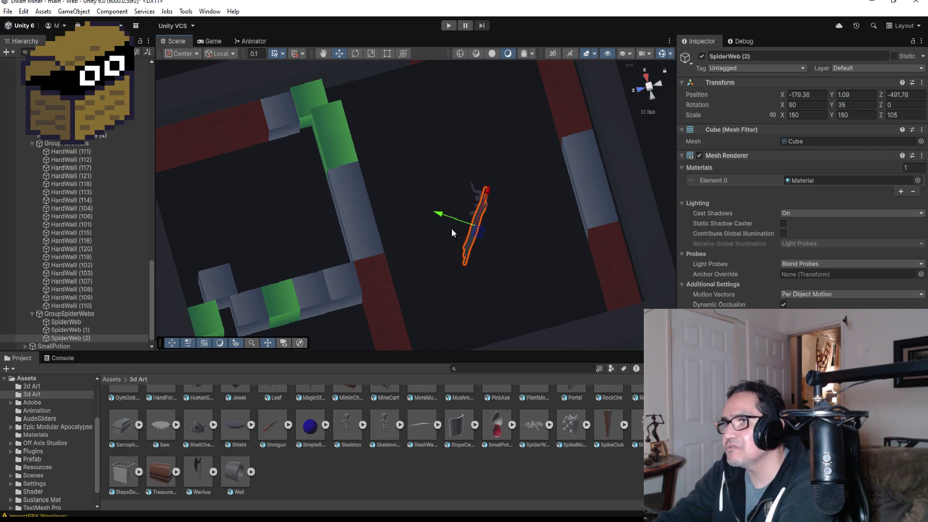
left_click_drag(492, 196, 465, 247)
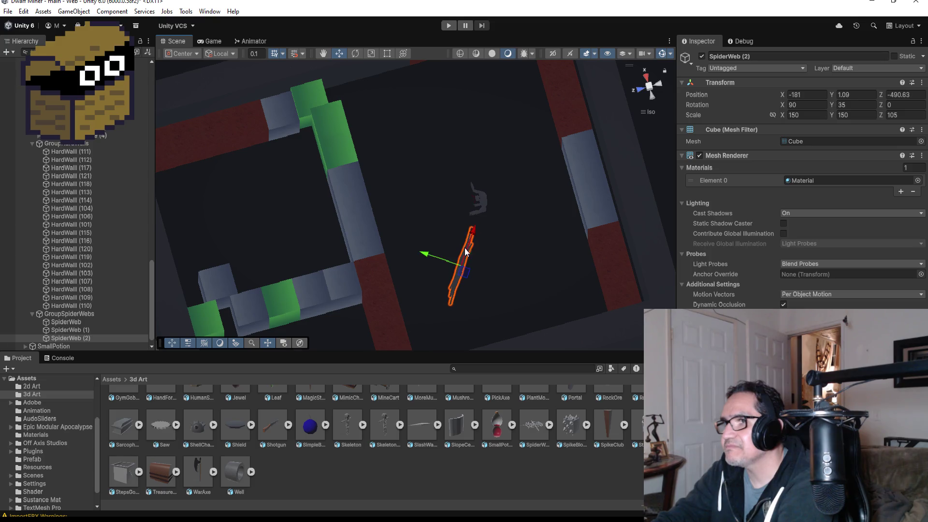
left_click(421, 248)
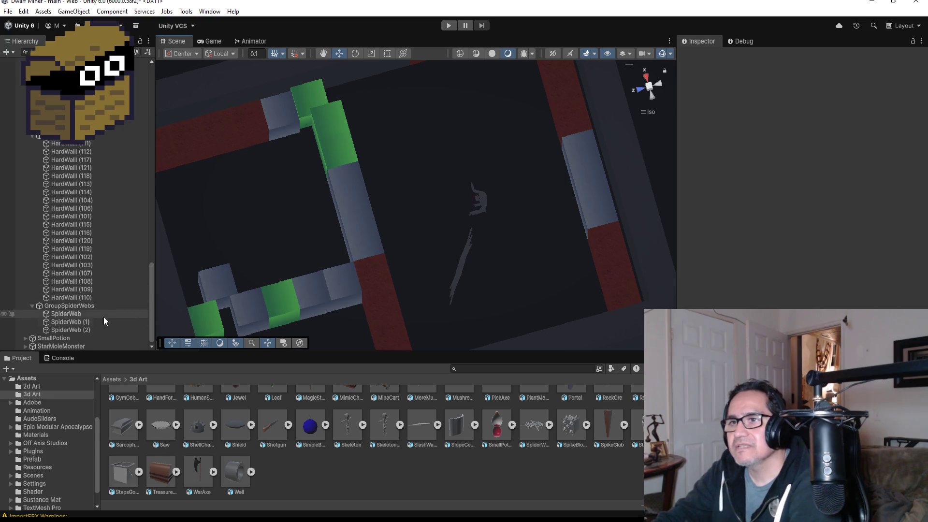
left_click(77, 331)
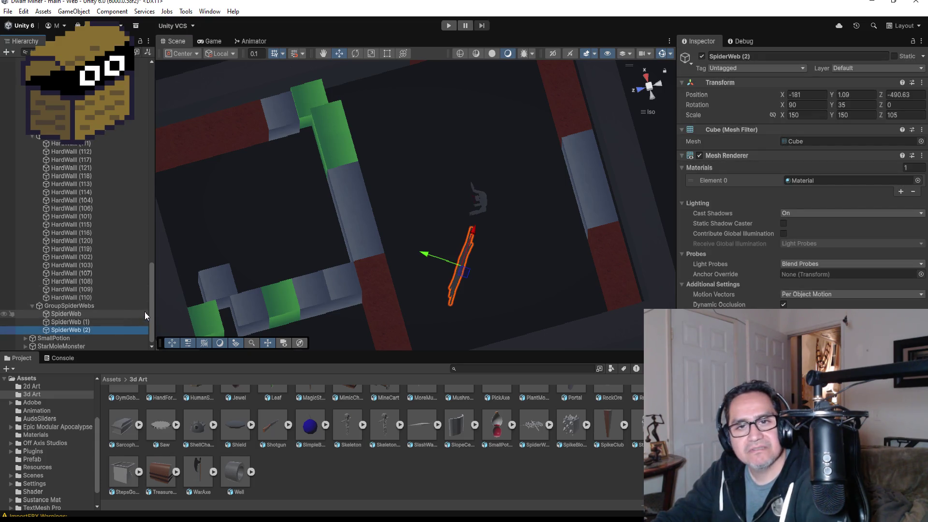
- Duplicate the web as SpiderWeb (3), move it up the room and clear its Y rotation
key("ctrl+d")
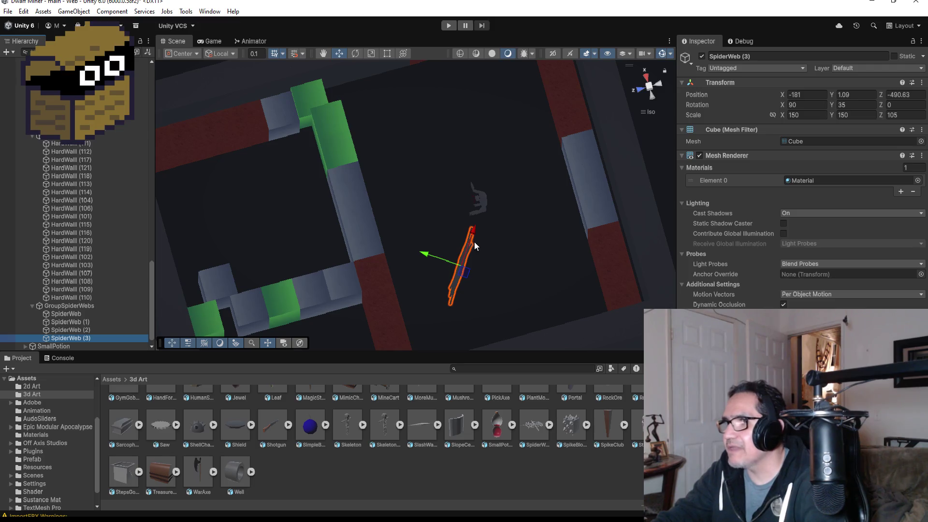
left_click_drag(473, 239, 517, 115)
left_click(864, 104)
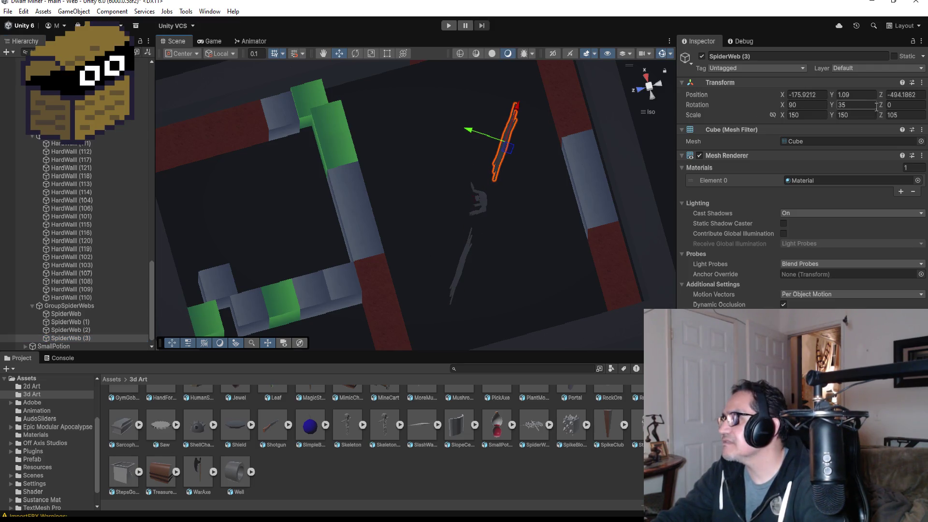
key("BackSpace")
type("0")
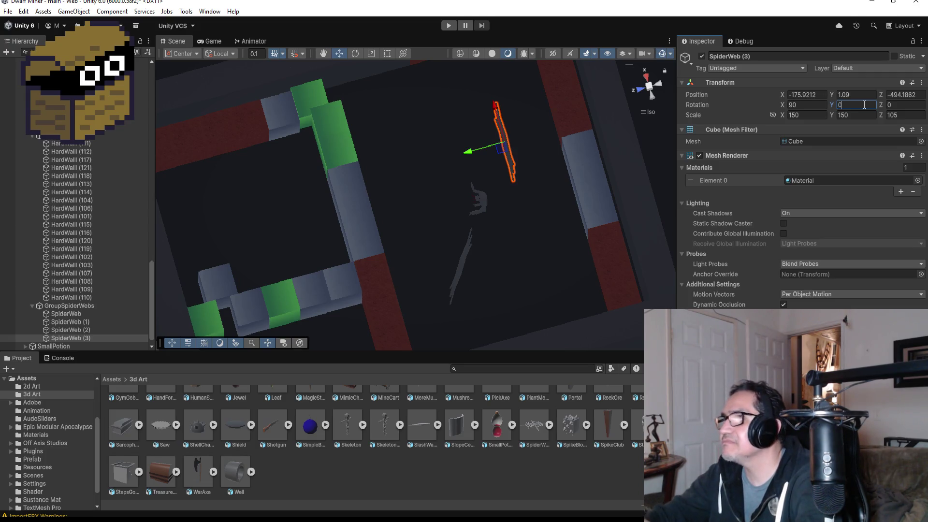
left_click_drag(497, 114, 486, 72)
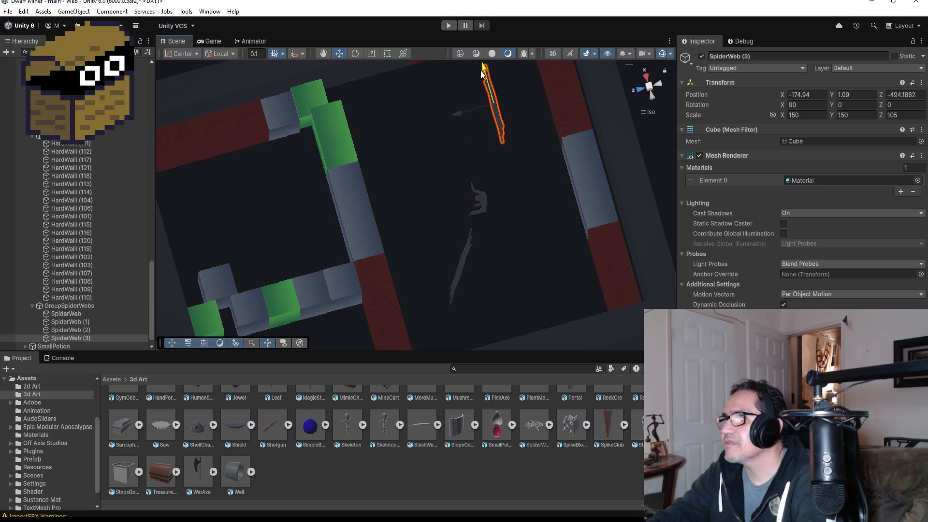
- Position SpiderWeb (3) at X -172.75, Z -490.48 and duplicate it as SpiderWeb (4)
scroll(496, 138, "down", 3)
left_click(425, 147)
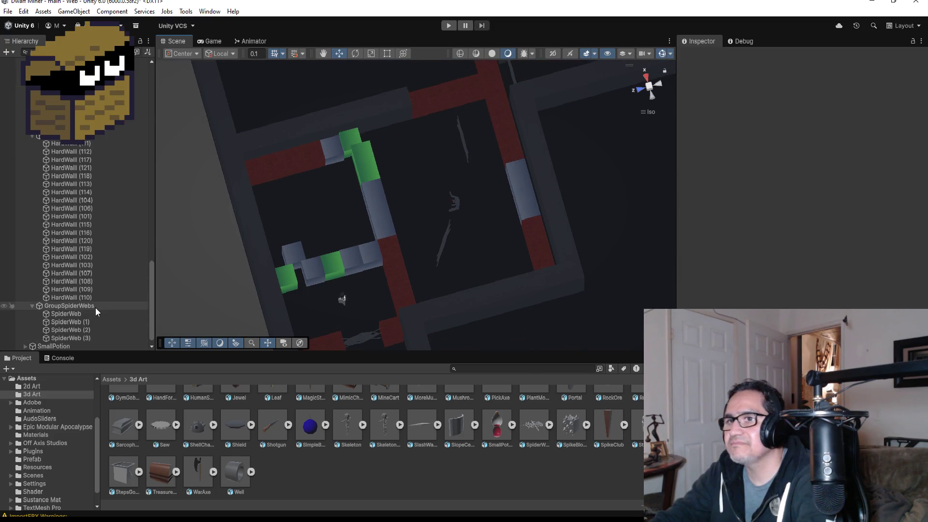
left_click(86, 336)
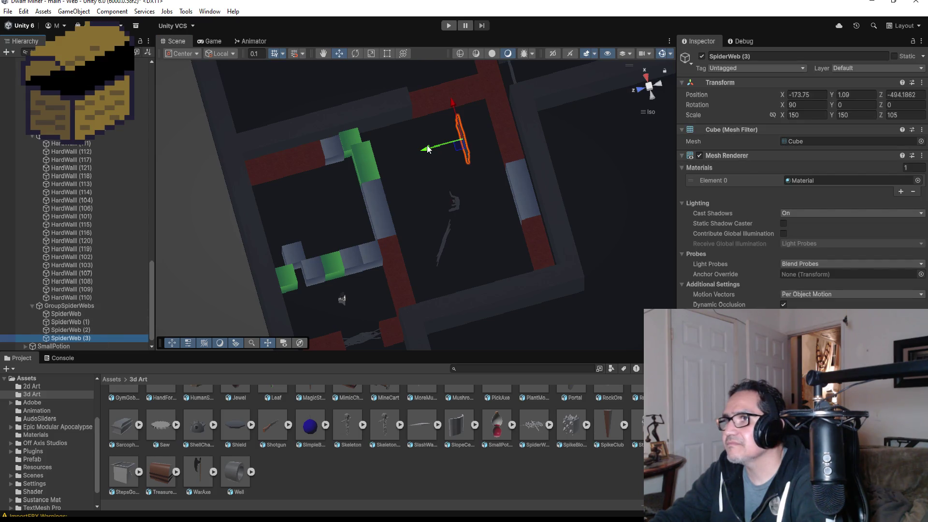
left_click_drag(428, 149, 379, 154)
left_click_drag(401, 99, 402, 100)
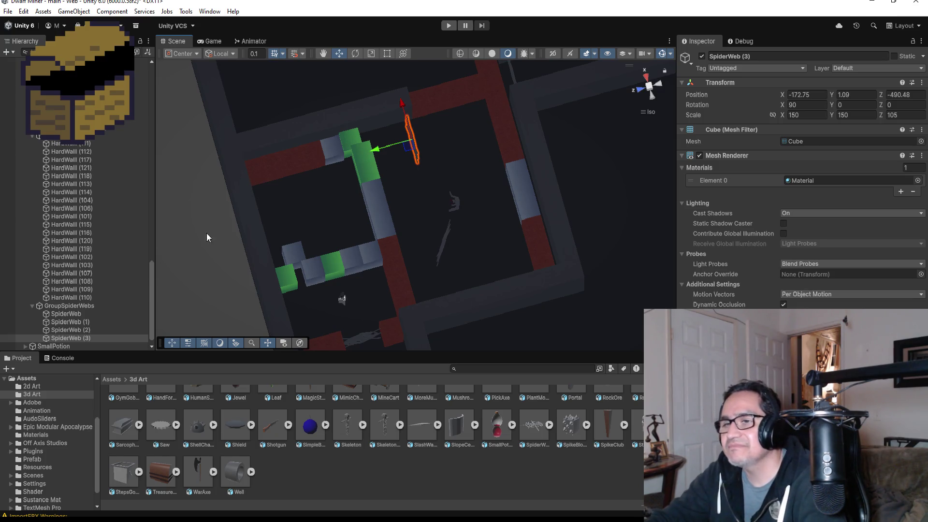
left_click(94, 338)
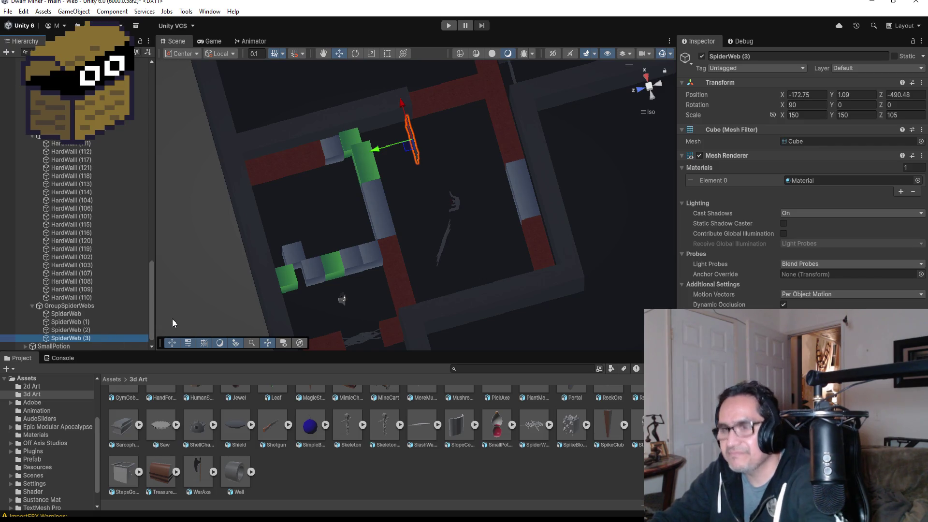
key("ctrl+d")
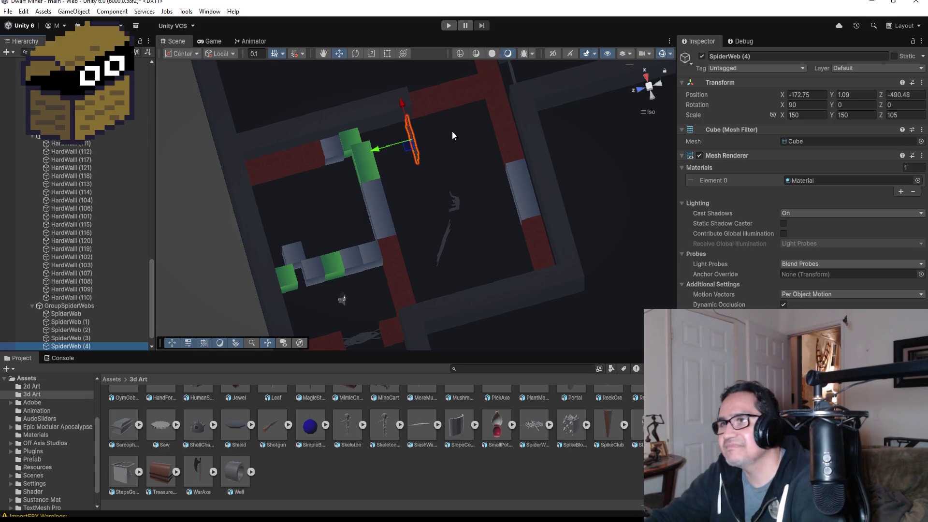
- Move SpiderWeb (4) away from the original and give it a 90° Y rotation
key("f")
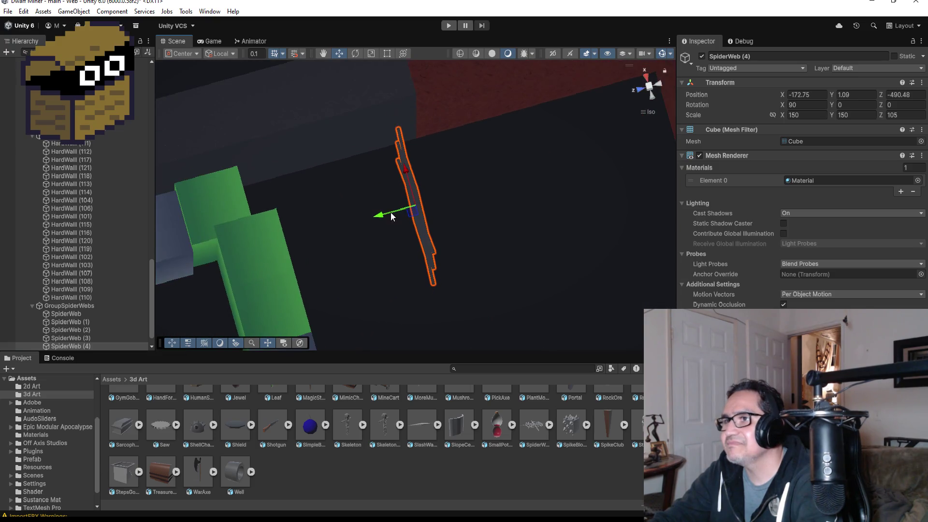
left_click_drag(380, 216, 323, 232)
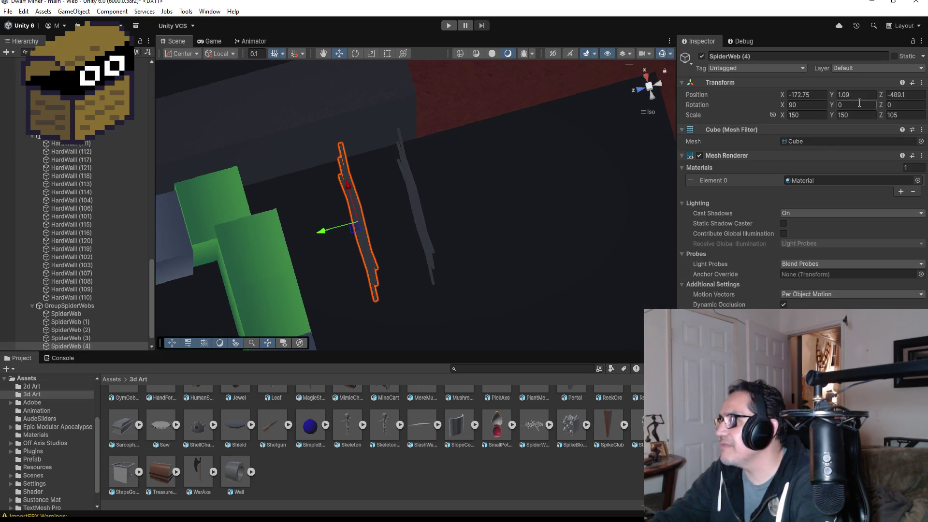
type("90")
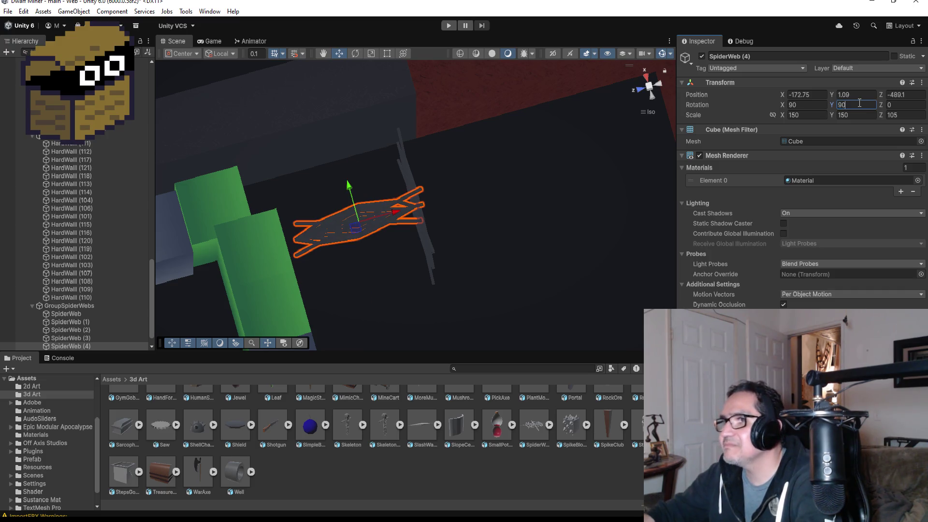
left_click_drag(349, 187, 373, 252)
- Nudge SpiderWeb (4) across the corridor to X -174.33, Y 1.09, Z -488.966
key("f")
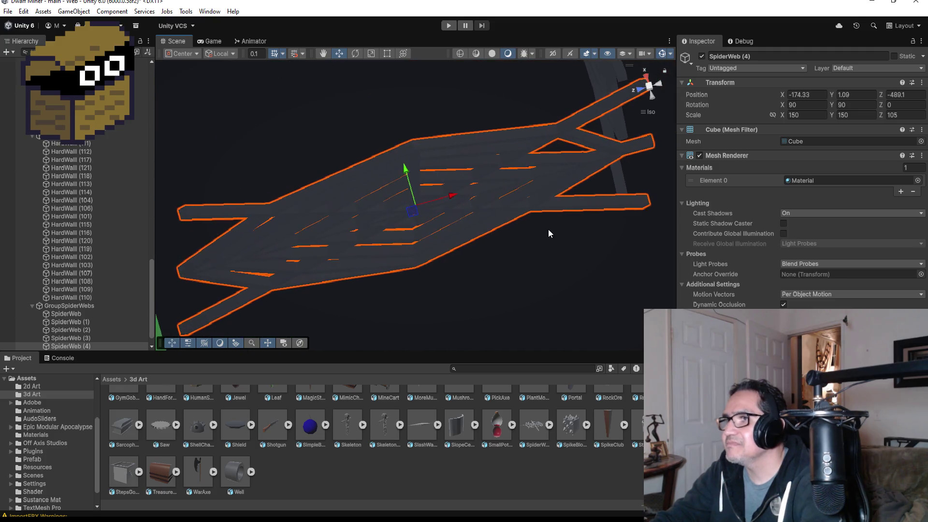
scroll(549, 227, "down", 3)
left_click_drag(453, 198, 441, 202)
mouse_move(527, 215)
left_mouse_down()
mouse_move(461, 49)
mouse_move(382, 50)
mouse_move(534, 128)
left_mouse_up()
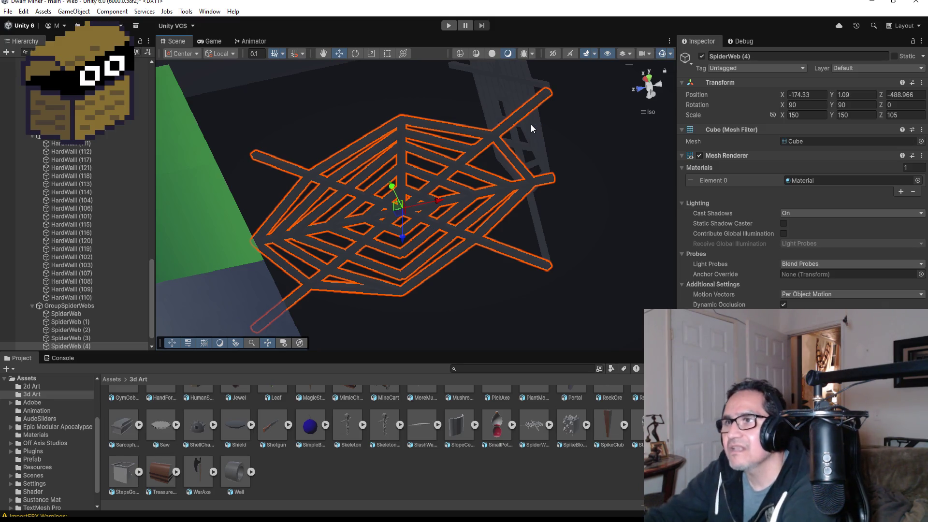
scroll(530, 124, "down", 6)
scroll(310, 215, "down", 2)
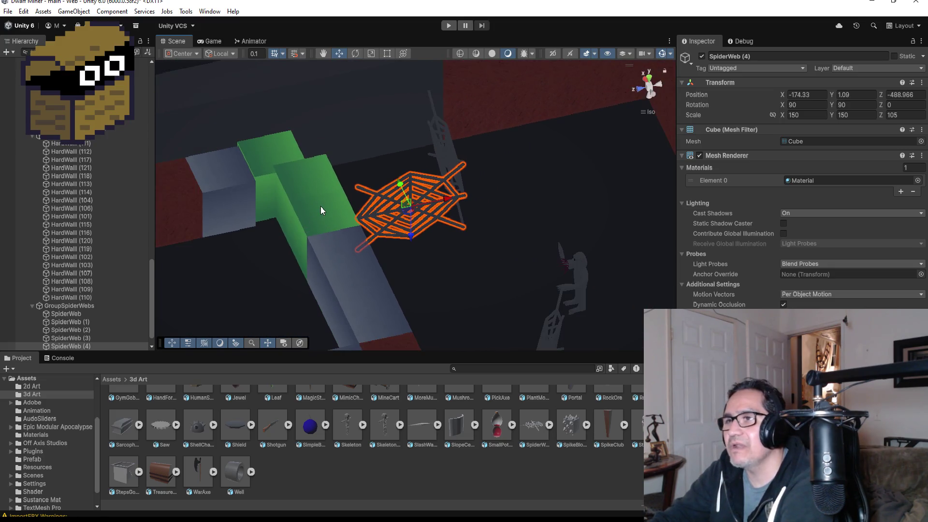
left_click(320, 206)
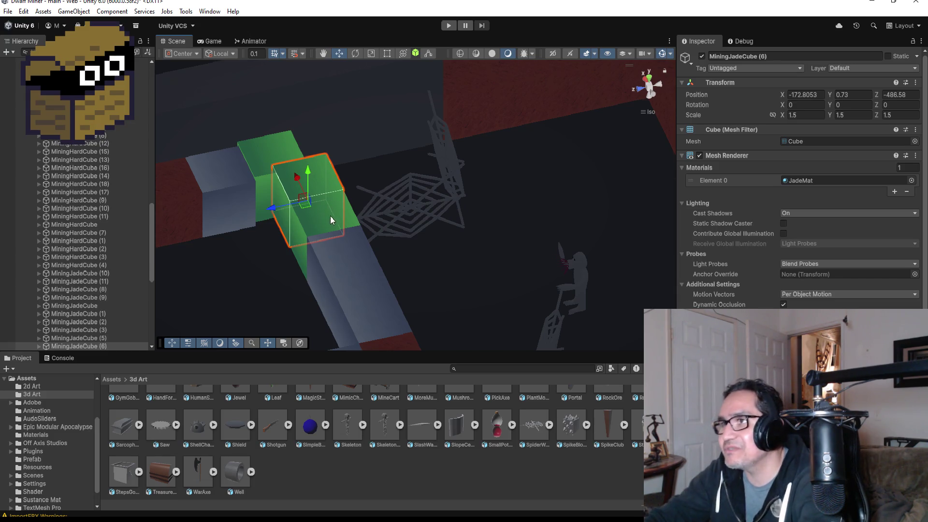
scroll(330, 215, "down", 5)
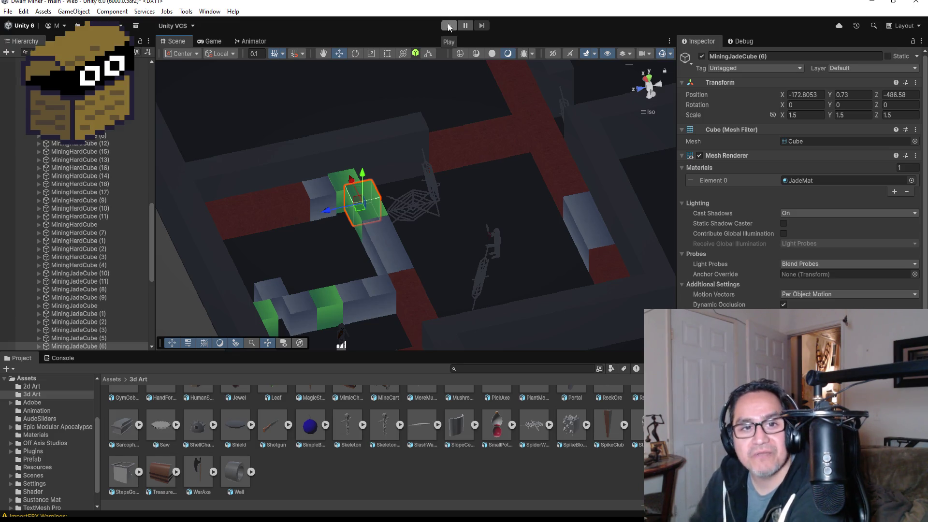
- Enter Play mode, mine the gold ore with the pickaxe and throw a red ball
left_click(448, 25)
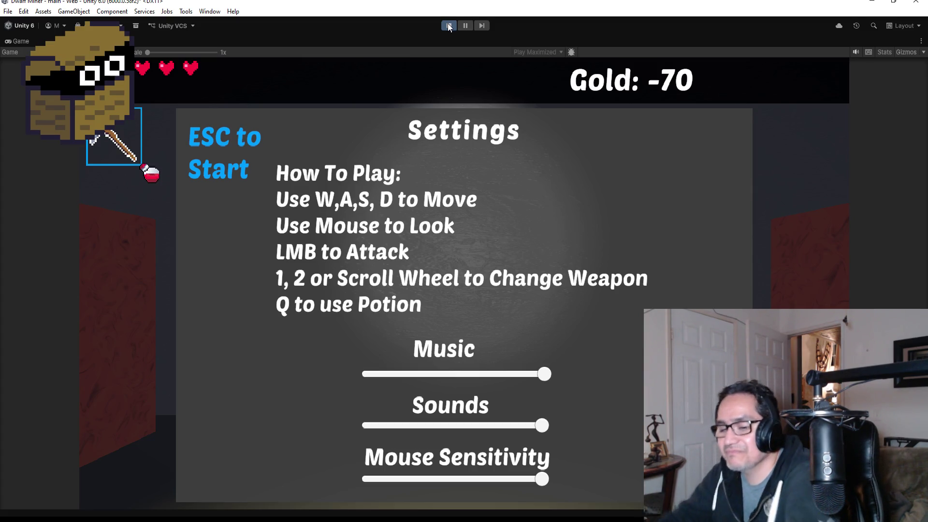
key("Escape")
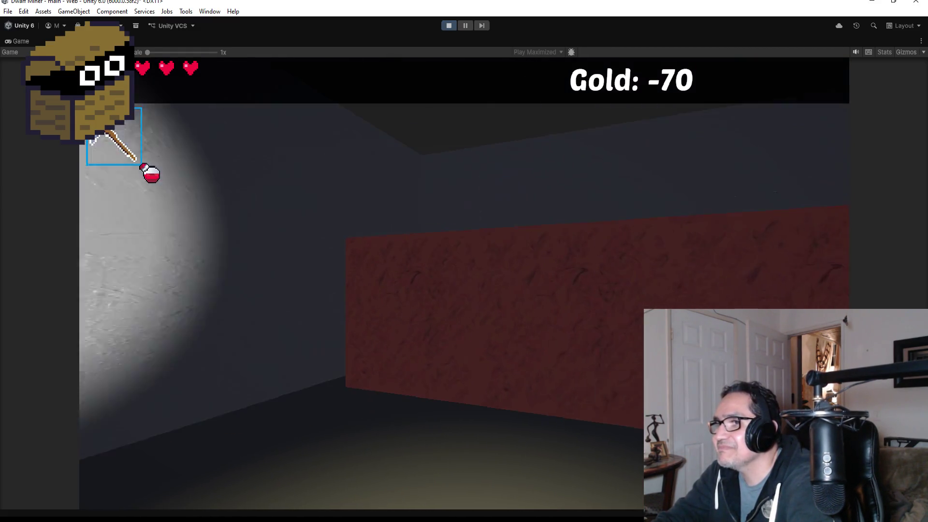
left_click(463, 283)
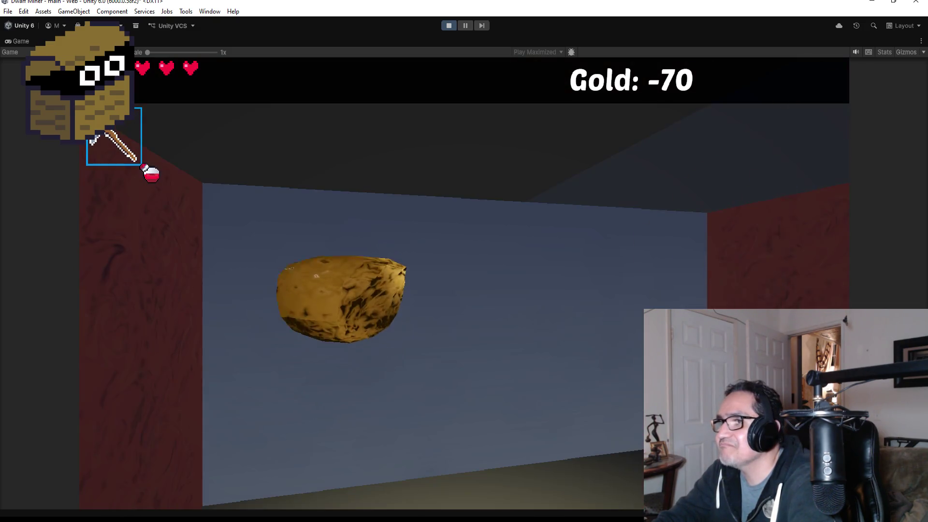
left_click(464, 283)
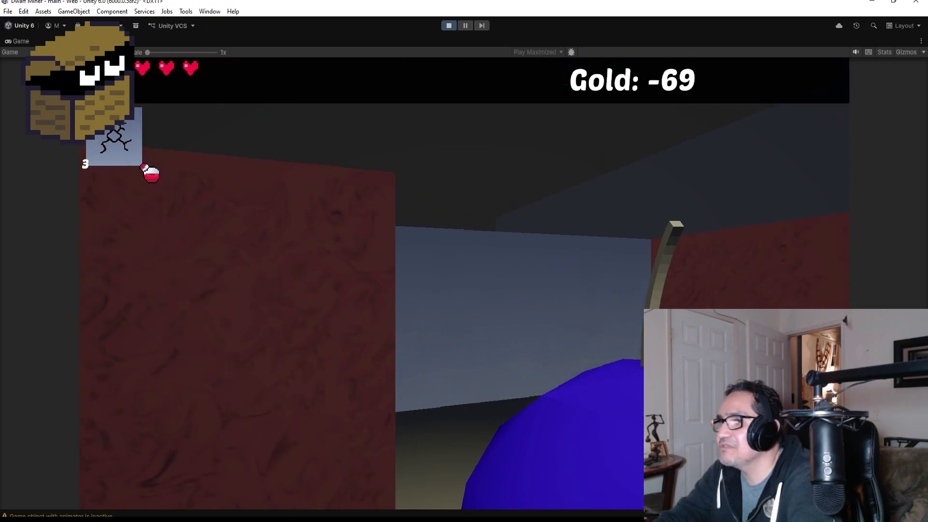
left_click(464, 283)
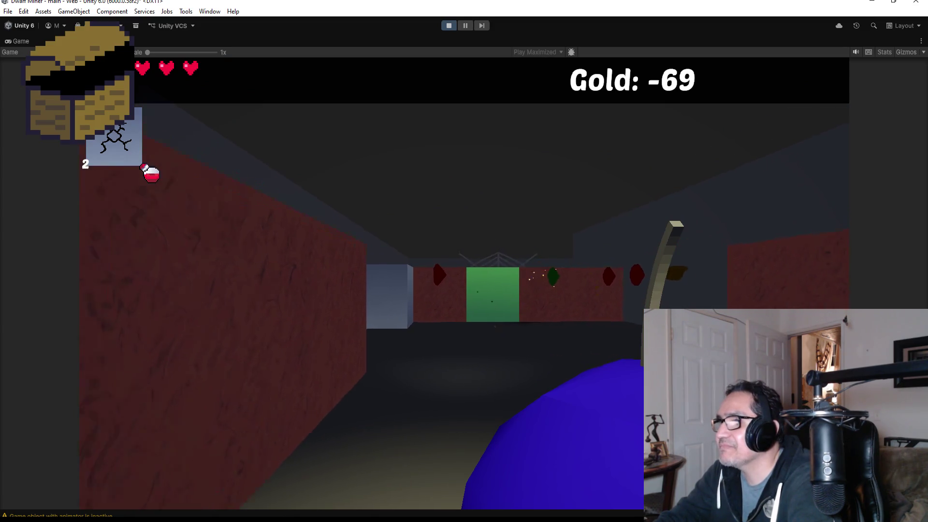
- Walk down the corridor, destroy the skeleton and break the cobweb
key("w")
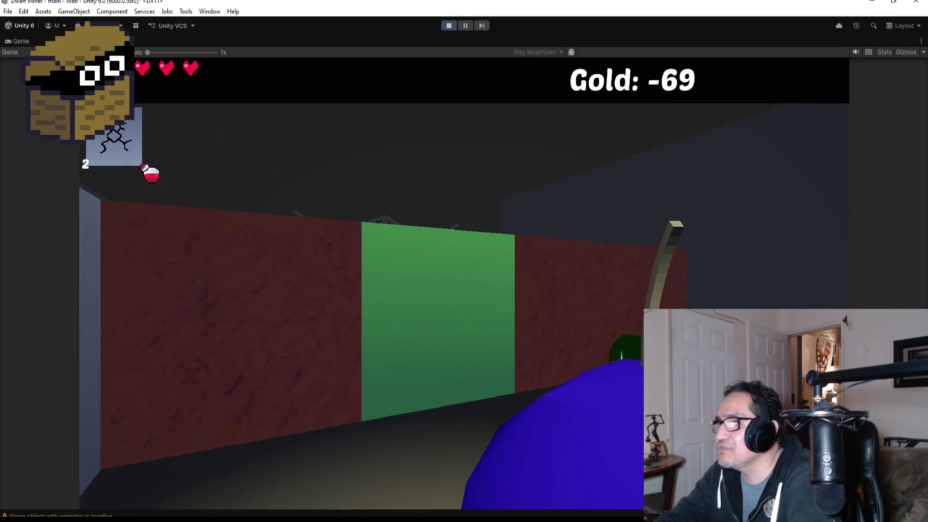
key("w")
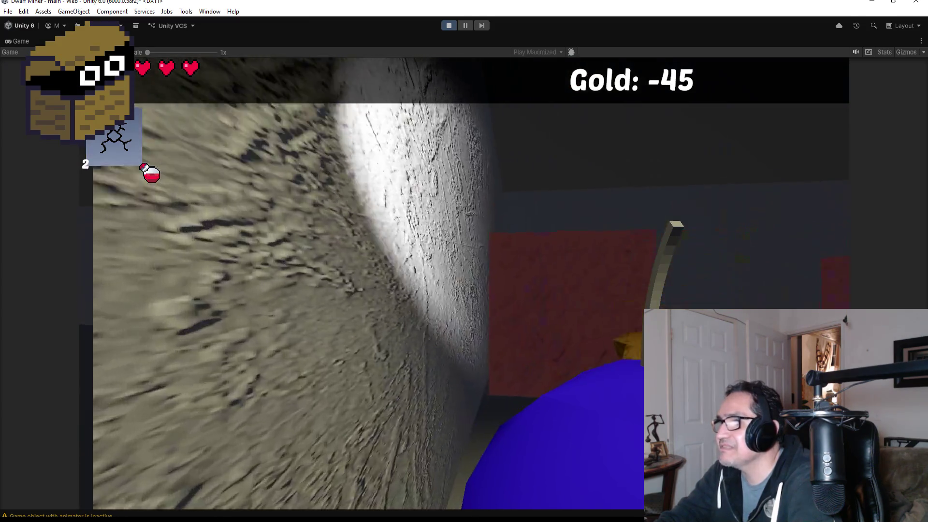
key("w")
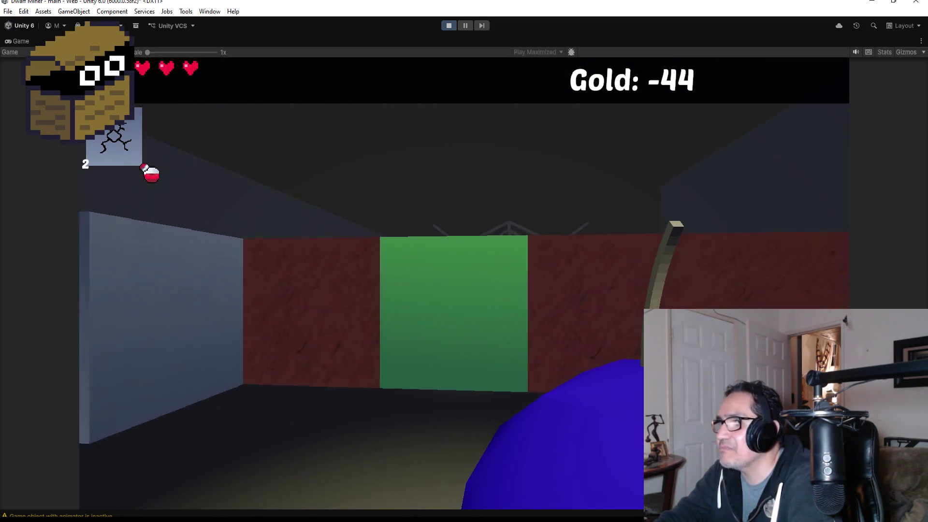
left_click(464, 261)
key("s")
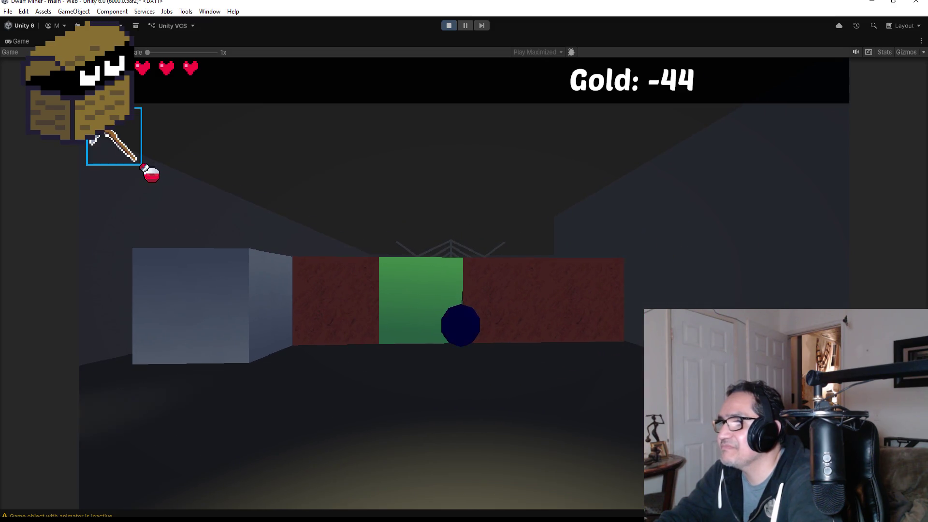
scroll(463, 261, "down", 1)
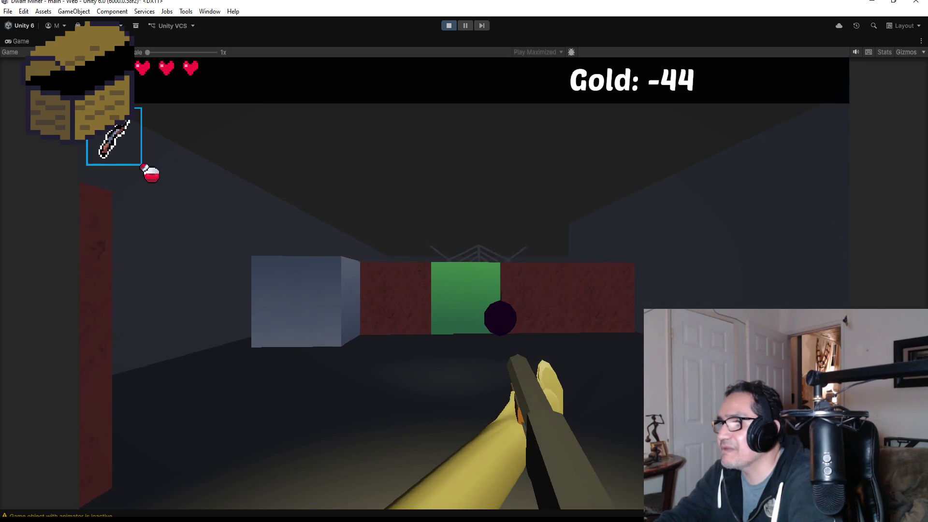
key("w")
key("w")
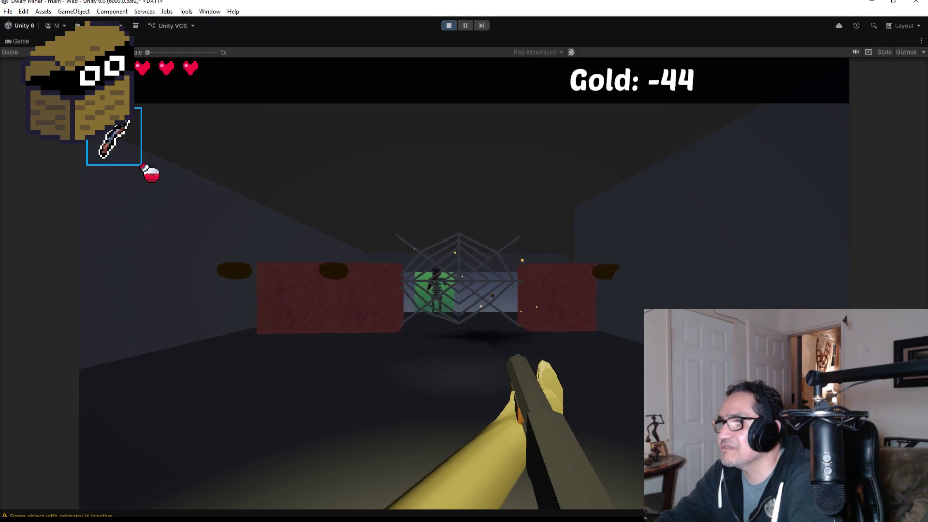
key("w")
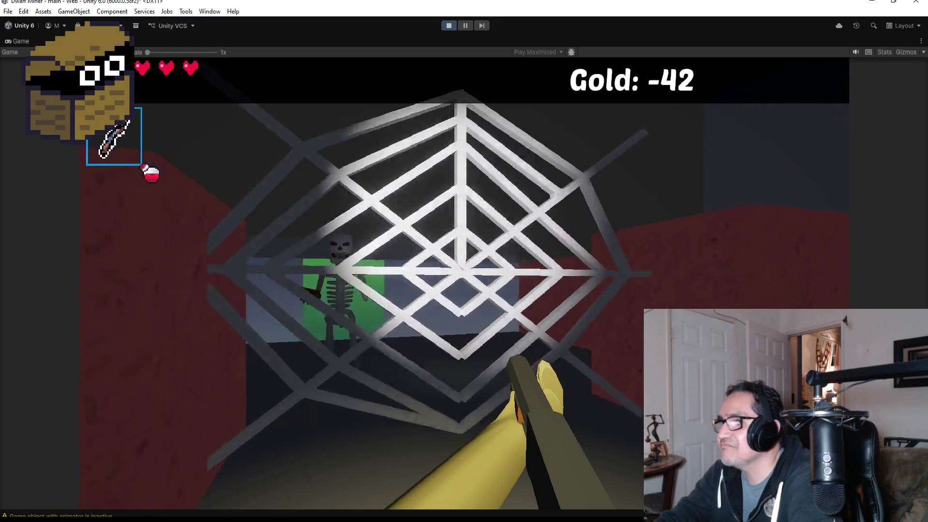
key("s")
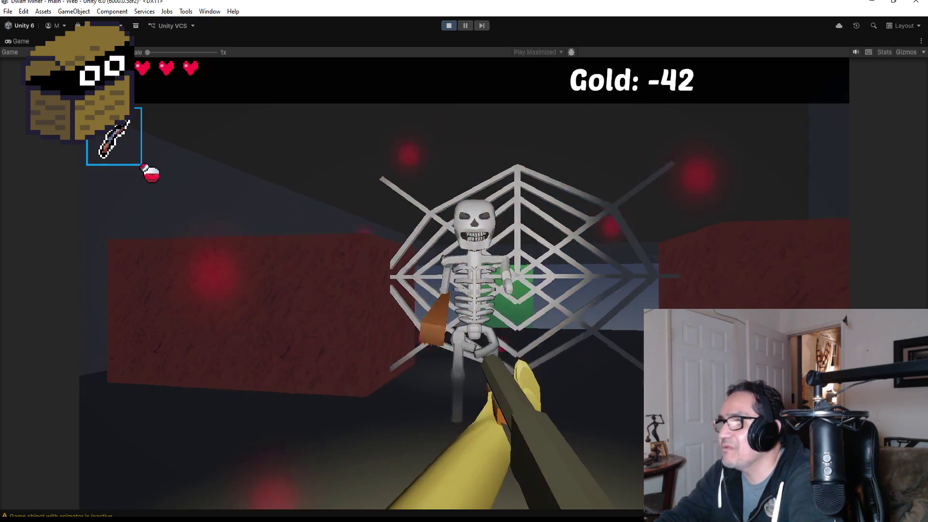
left_click(464, 282)
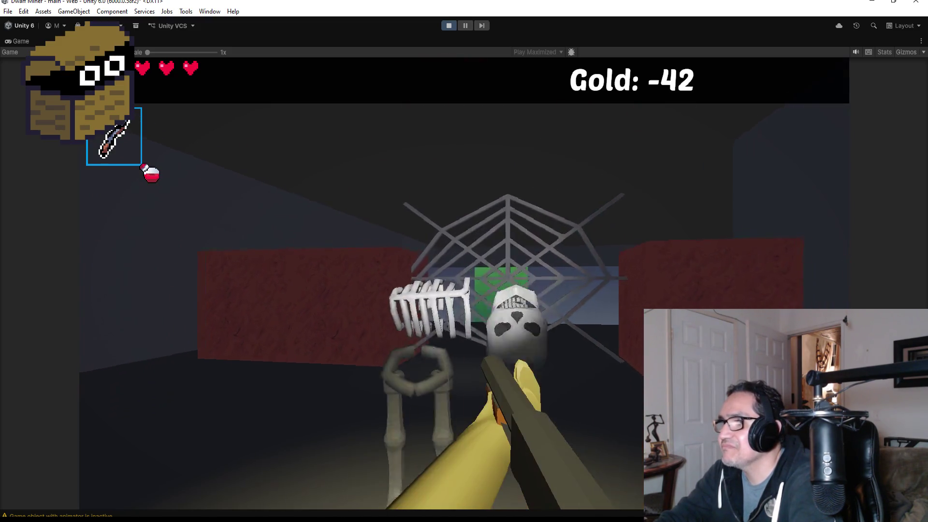
key("w")
left_click(464, 282)
- Roam past the red and green walls, switch to the blade and head toward the white creature
key("w")
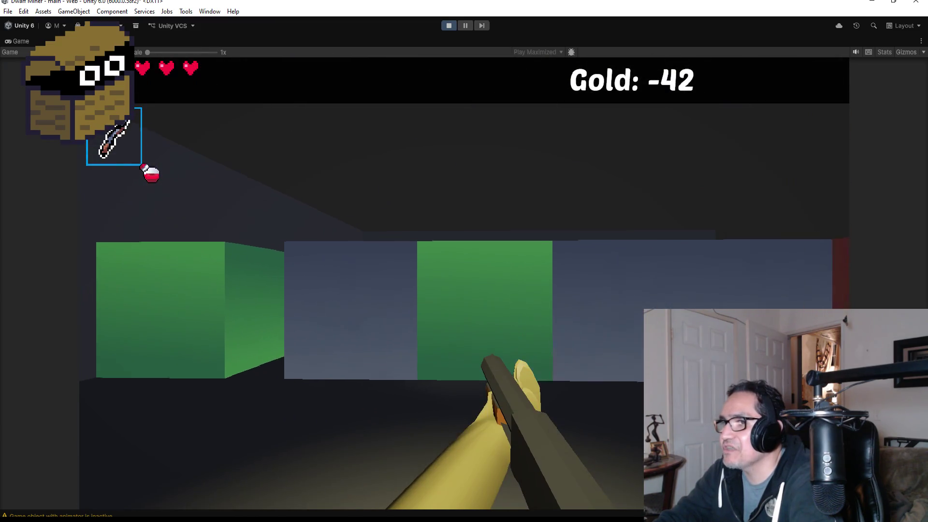
key("e")
key("w")
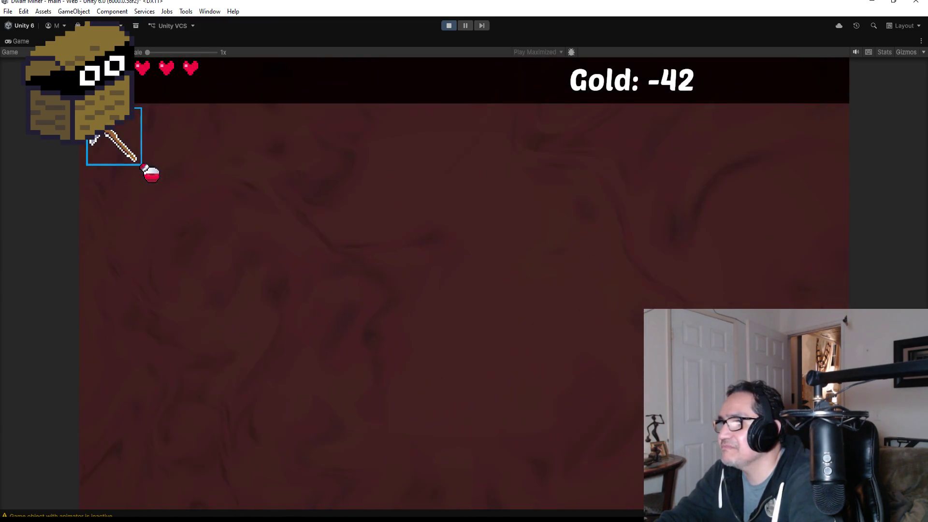
key("e")
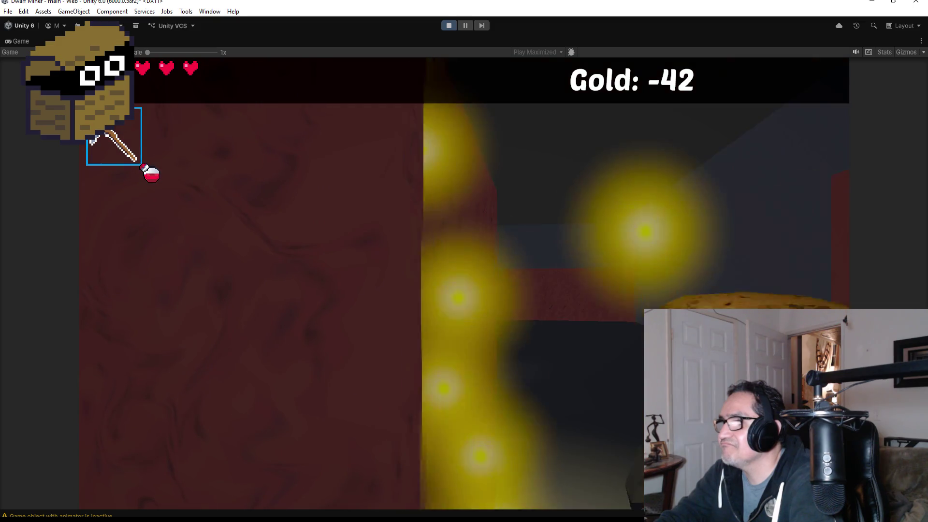
key("w")
key("2")
key("q")
key("w")
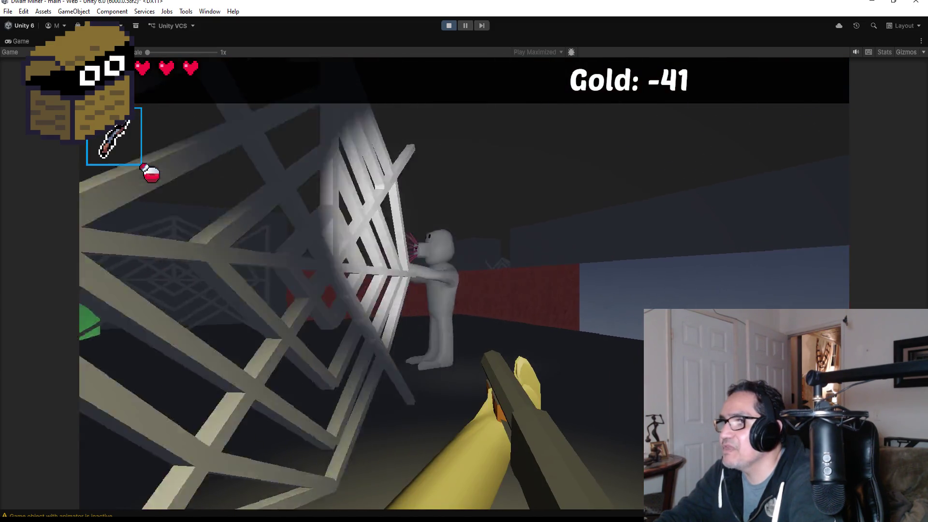
key("q")
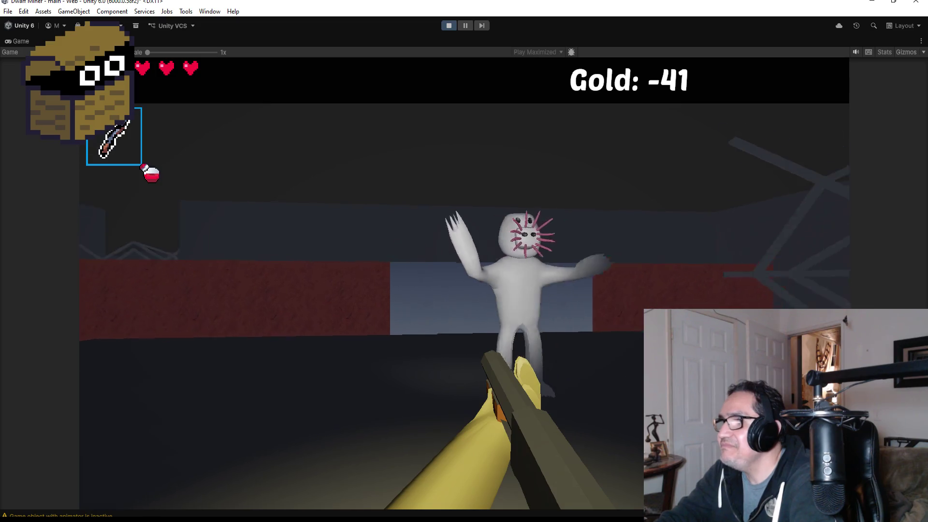
- Circle around the white creature, walk to the green block, then bring up the settings panel
key("s")
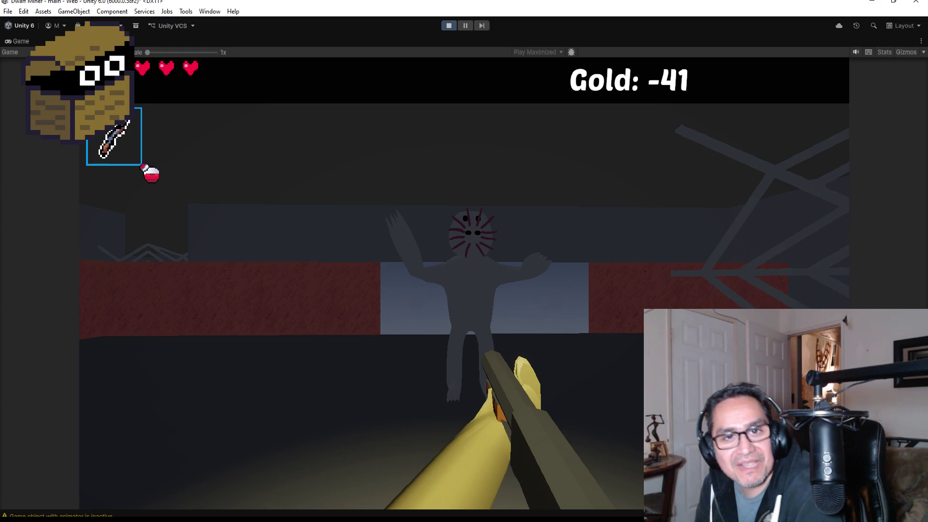
key("q")
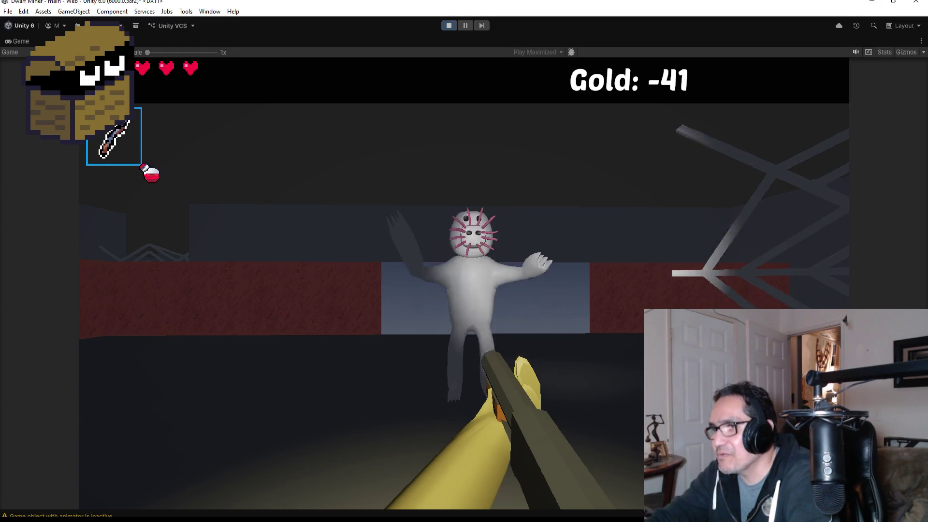
key("s")
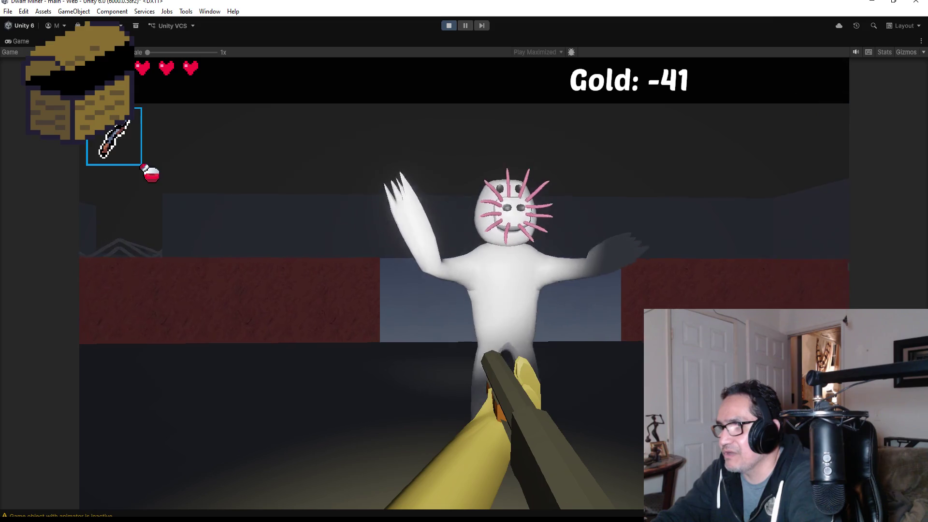
key("w")
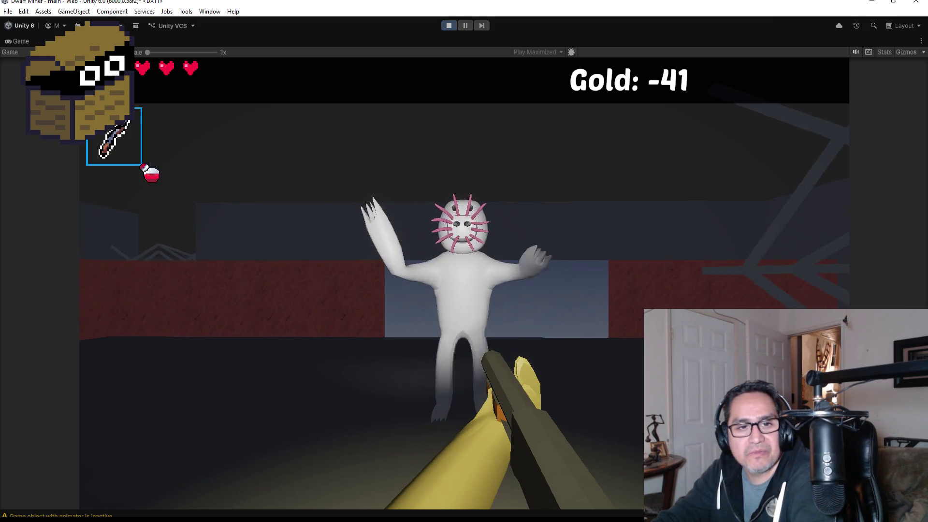
key("s")
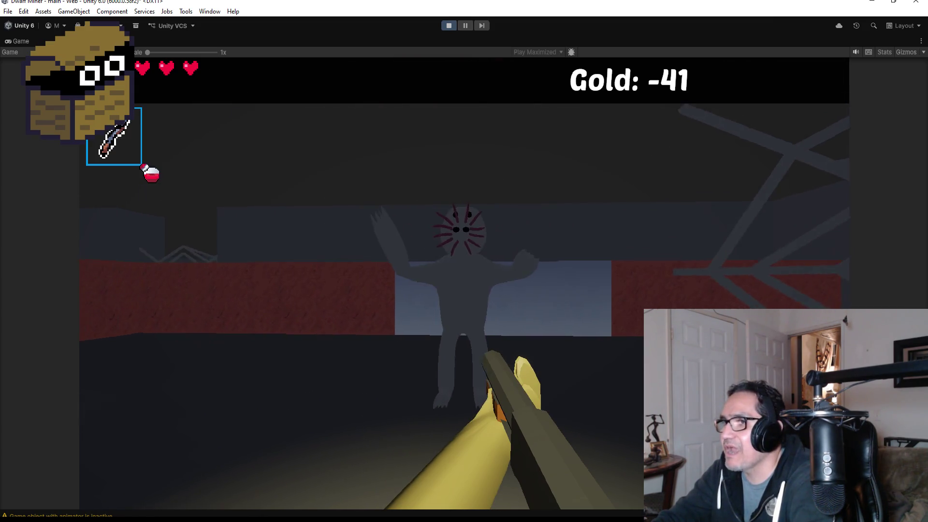
key("a")
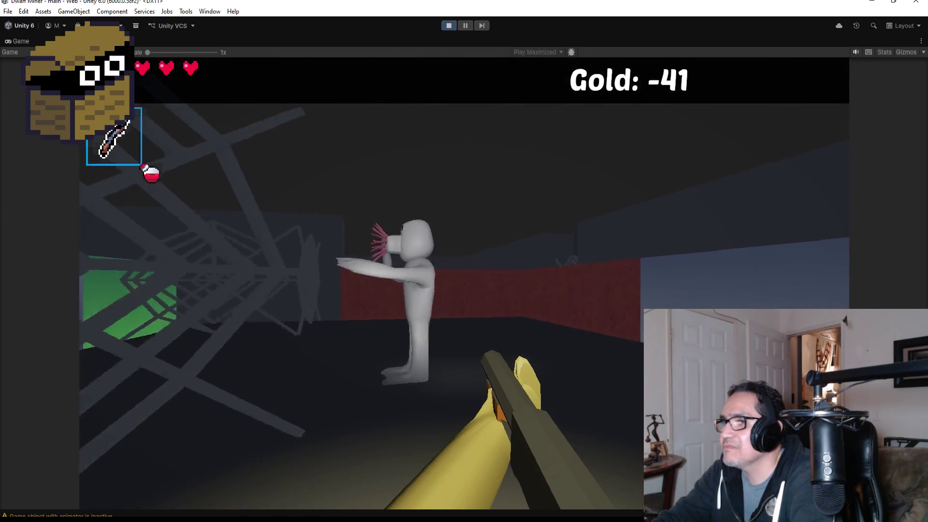
key("d")
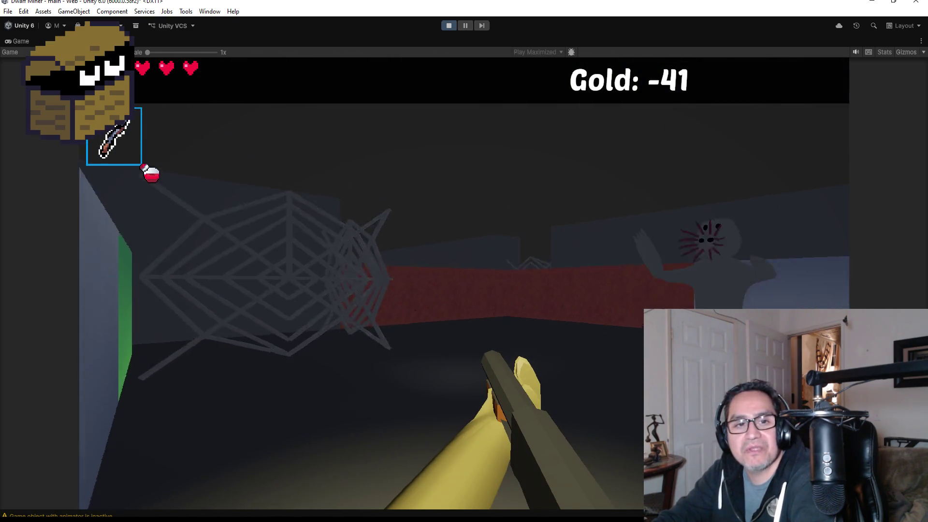
key("d")
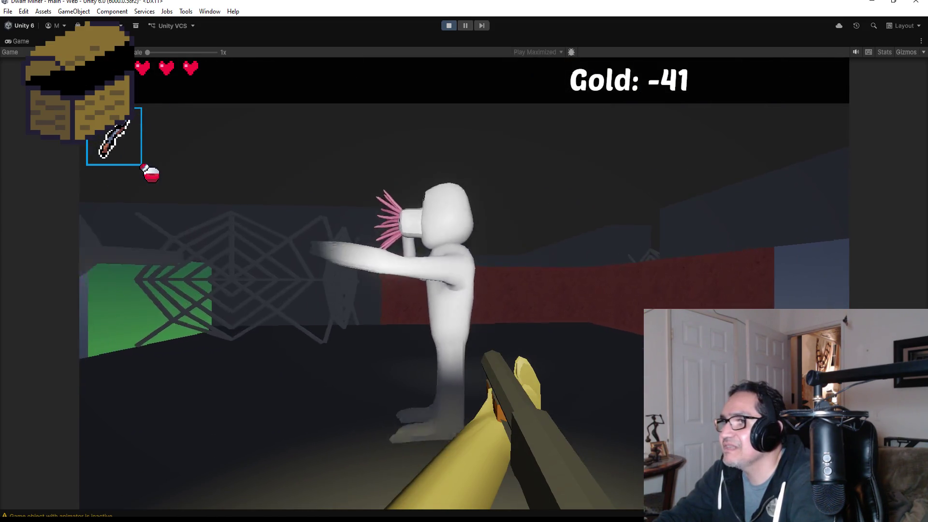
key("a")
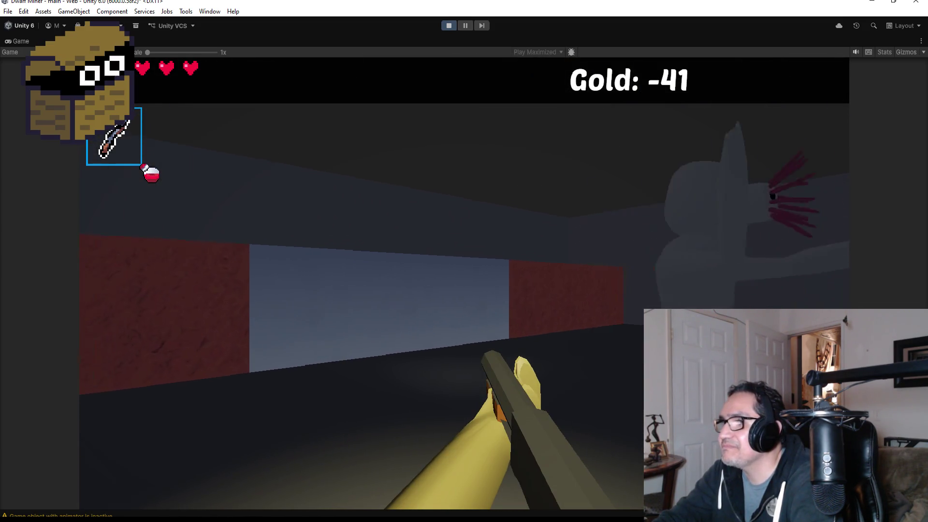
key("a")
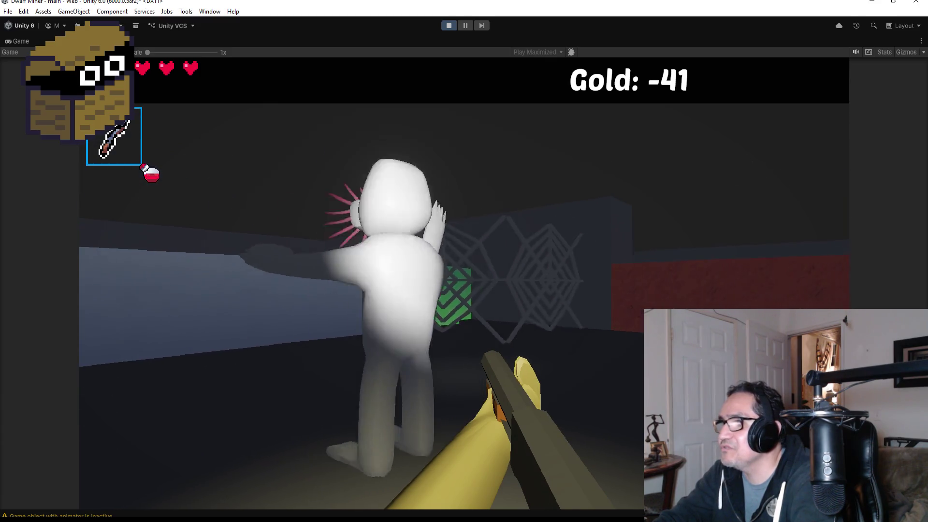
key("w")
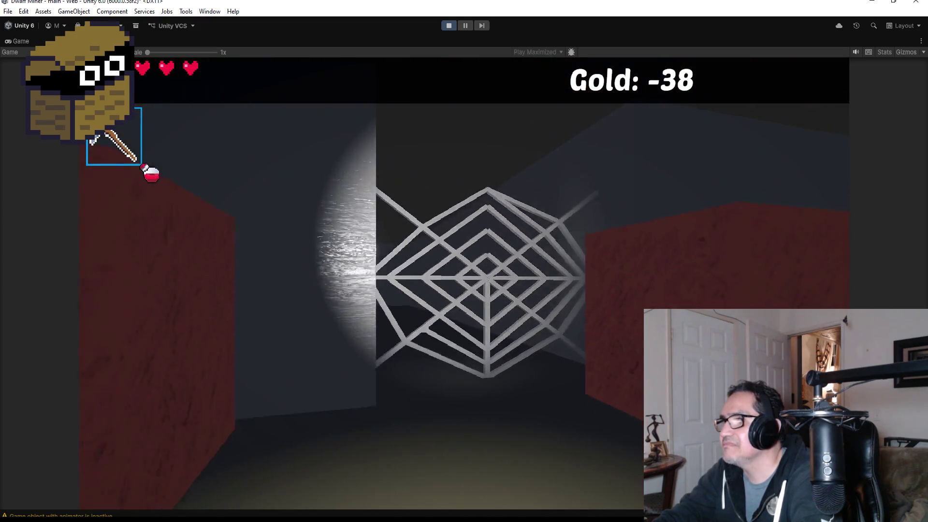
key("Escape")
- Exit Play mode and frame the red mining cube MiningCube (80)
left_click(449, 25)
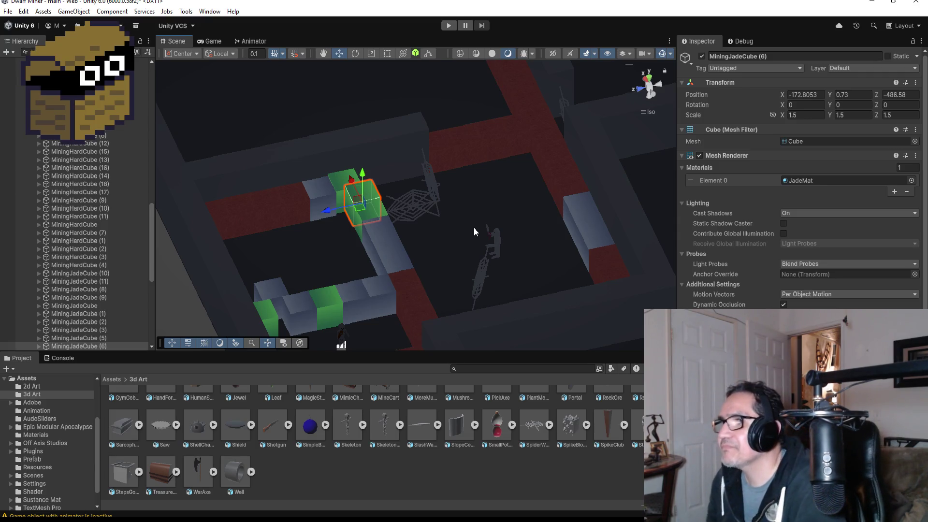
scroll(542, 115, "down", 3)
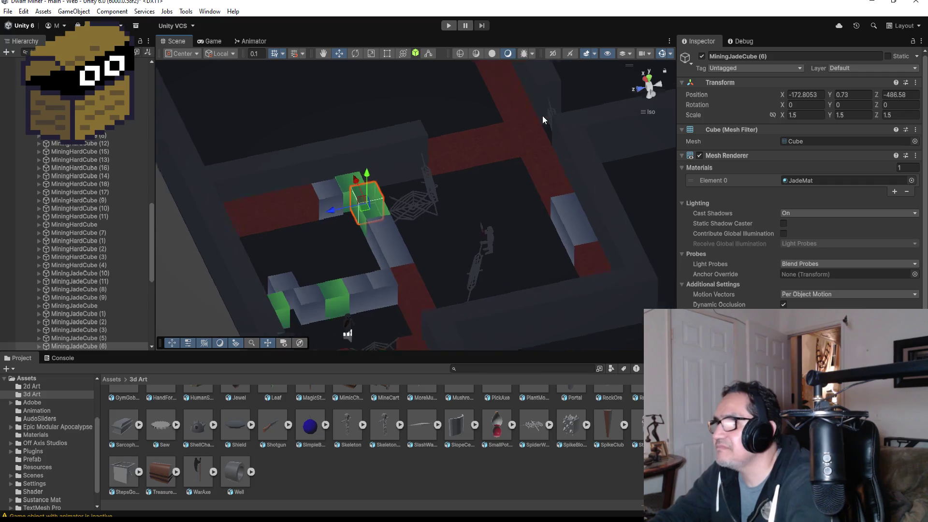
left_click(491, 149)
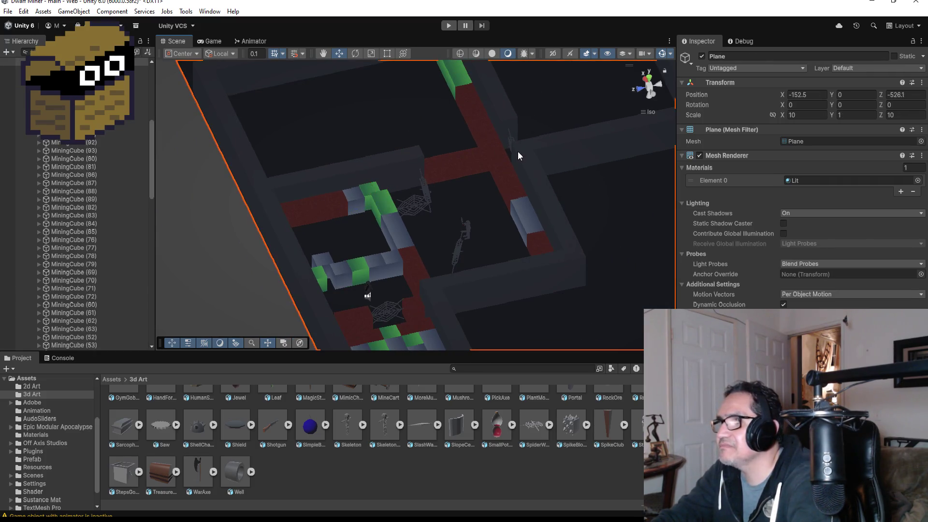
key("f")
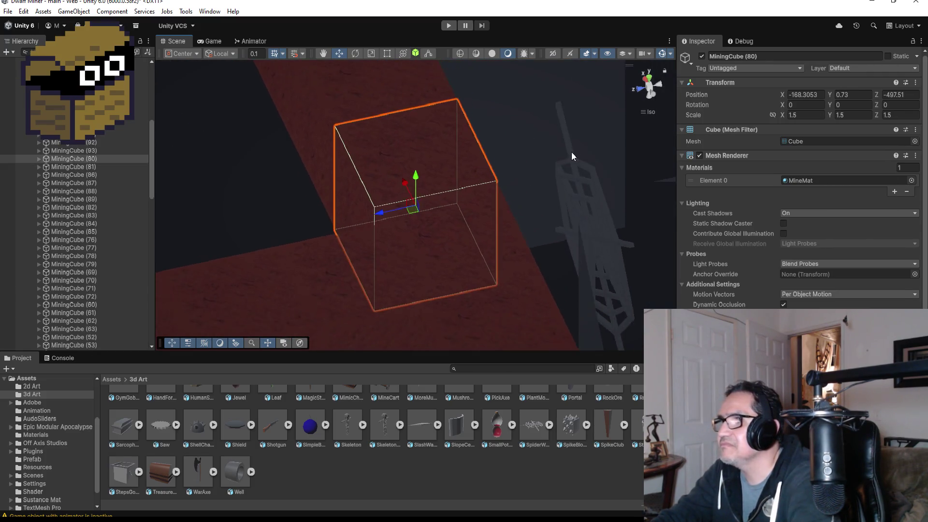
scroll(571, 151, "down", 3)
- Orbit to a near top-down view of the corridor layout around MiningCube (80)
mouse_move(555, 192)
left_mouse_down()
mouse_move(538, 208)
mouse_move(607, 172)
mouse_move(642, 177)
left_mouse_up()
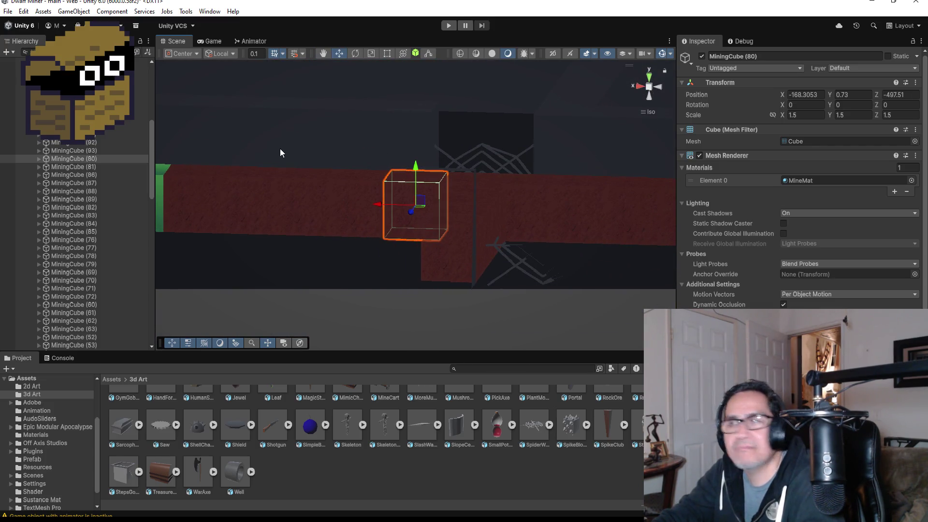
scroll(614, 161, "down", 6)
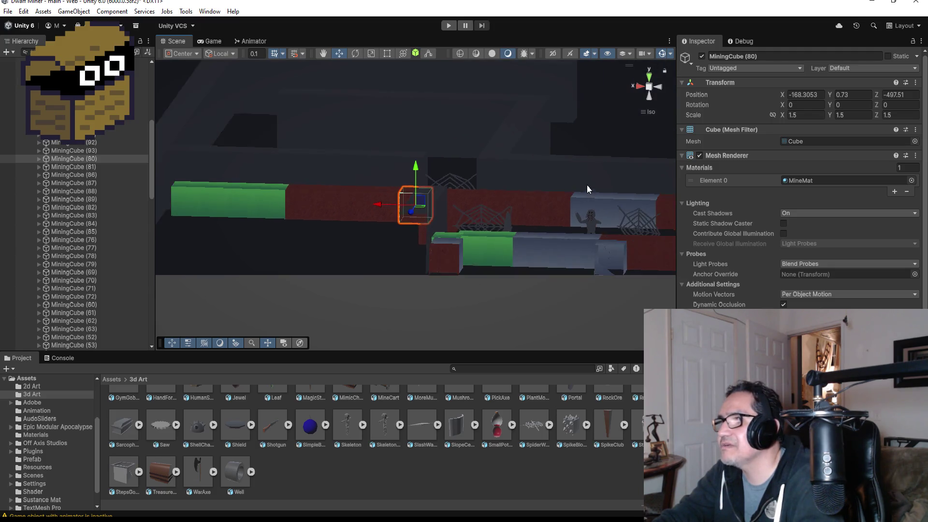
scroll(574, 195, "down", 2)
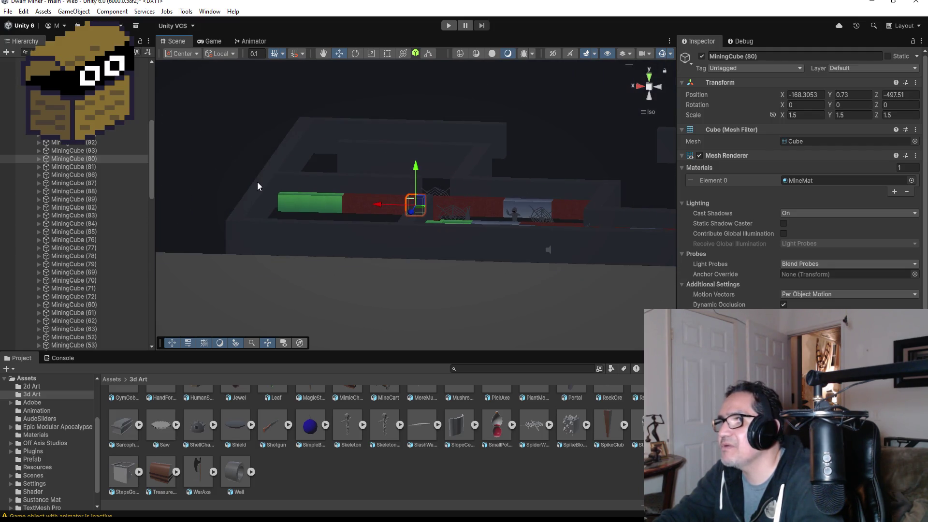
left_click_drag(574, 178, 330, 291)
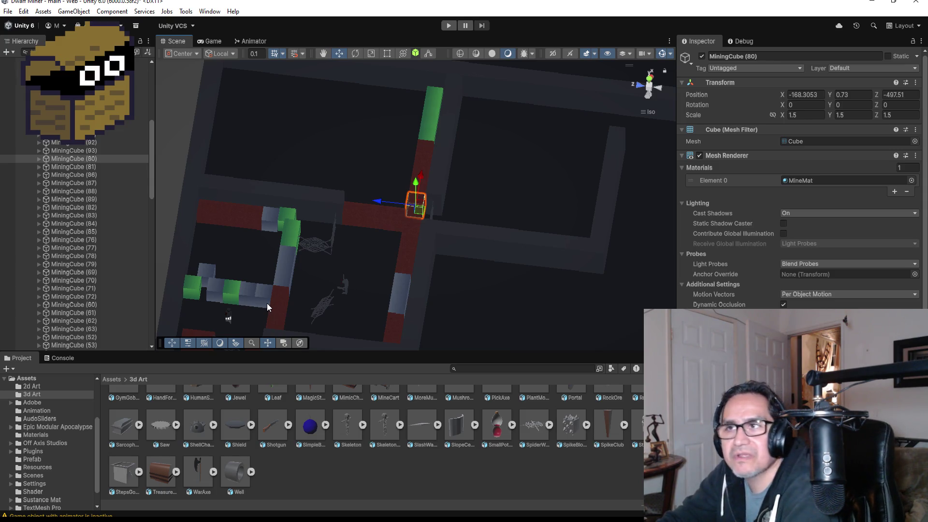
mouse_move(299, 292)
left_mouse_down()
mouse_move(323, 269)
mouse_move(313, 288)
left_mouse_up()
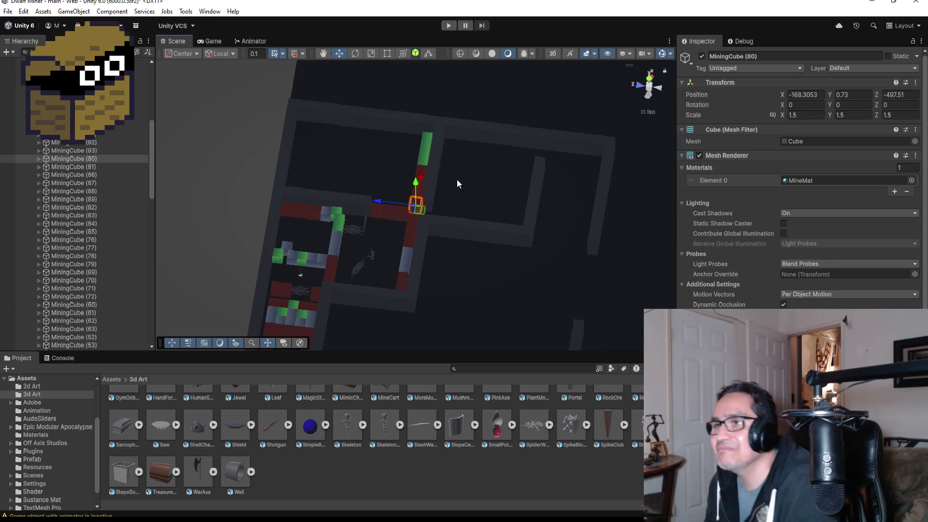
left_click_drag(365, 248, 378, 237)
scroll(67, 201, "up", 5)
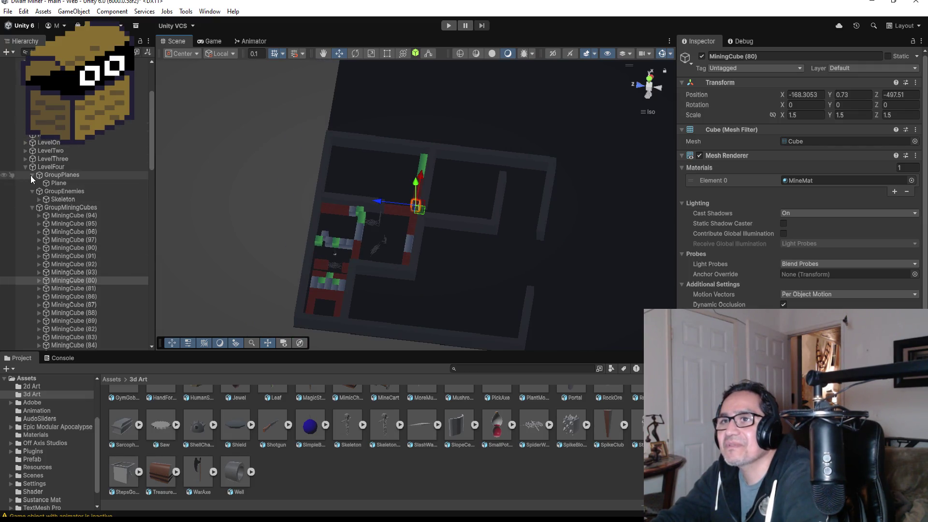
- Collapse LevelFour in the Hierarchy and select HardWall (117), the long wall in the level's centre
left_click(26, 166)
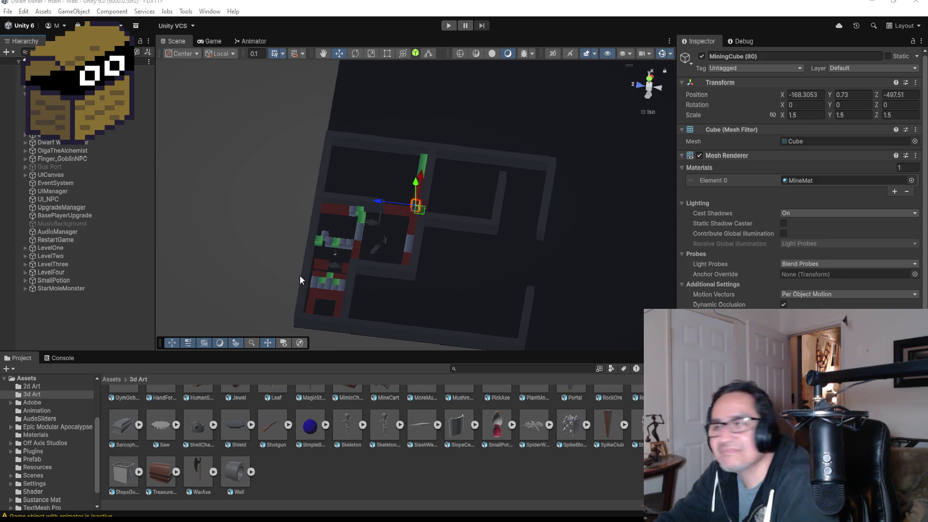
scroll(399, 226, "up", 5)
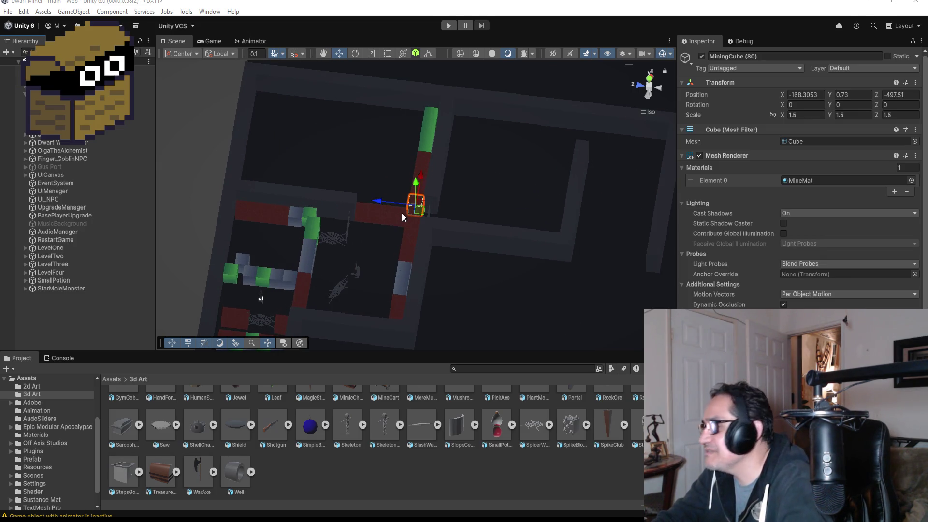
scroll(323, 276, "down", 2)
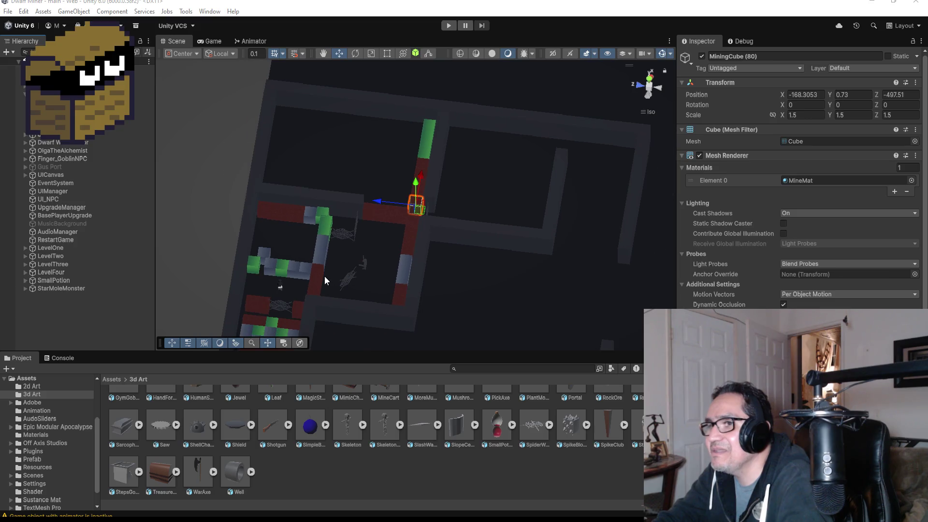
scroll(325, 280, "down", 4)
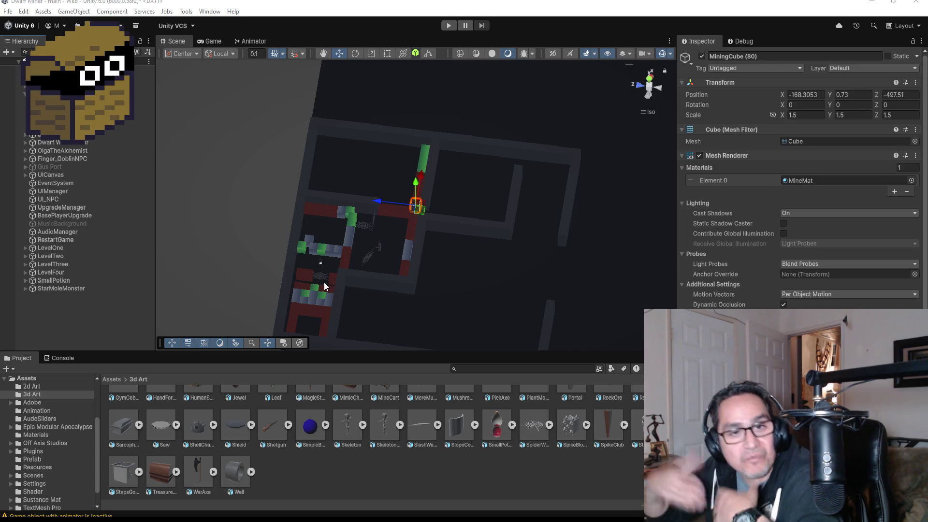
left_click(347, 271)
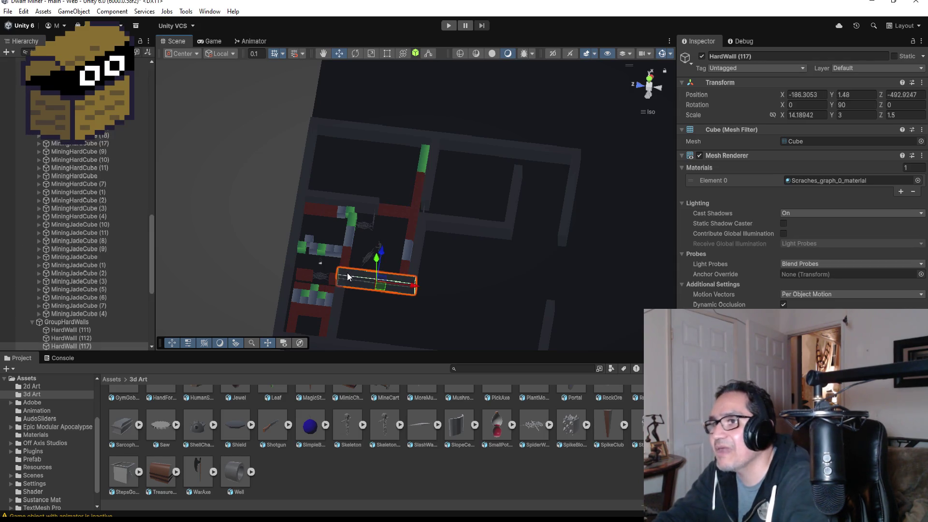
key("f")
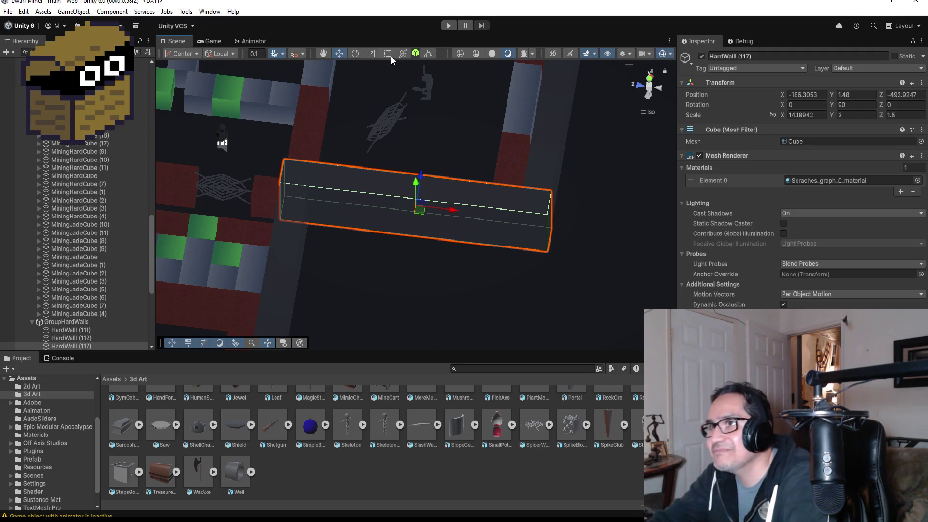
scroll(405, 169, "down", 4)
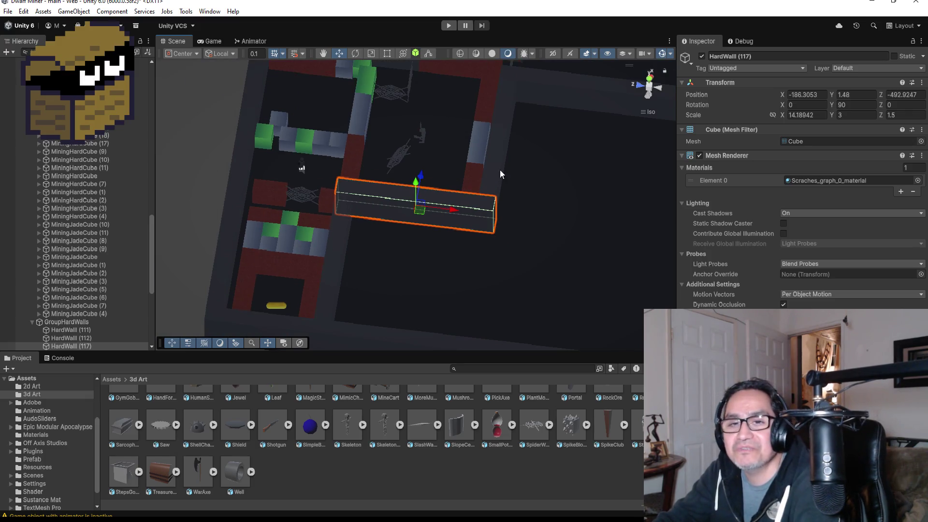
scroll(515, 191, "down", 4)
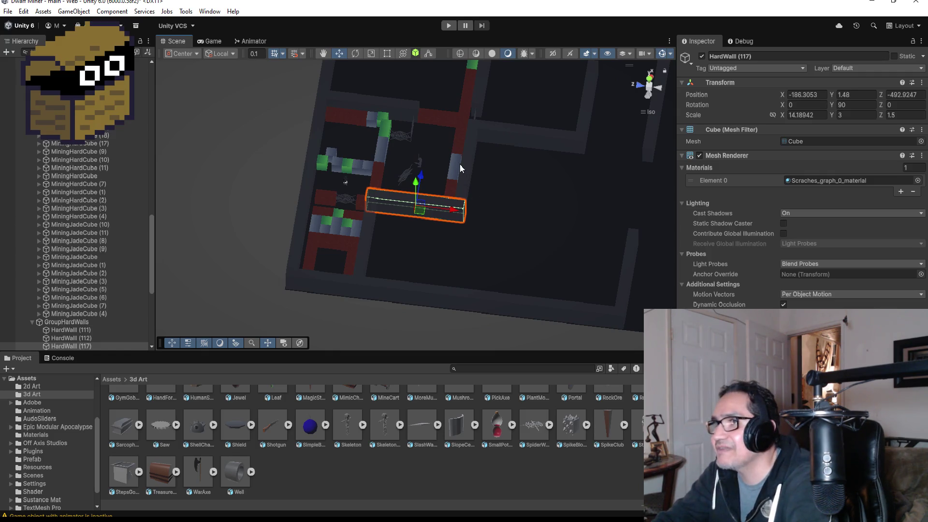
scroll(454, 169, "down", 4)
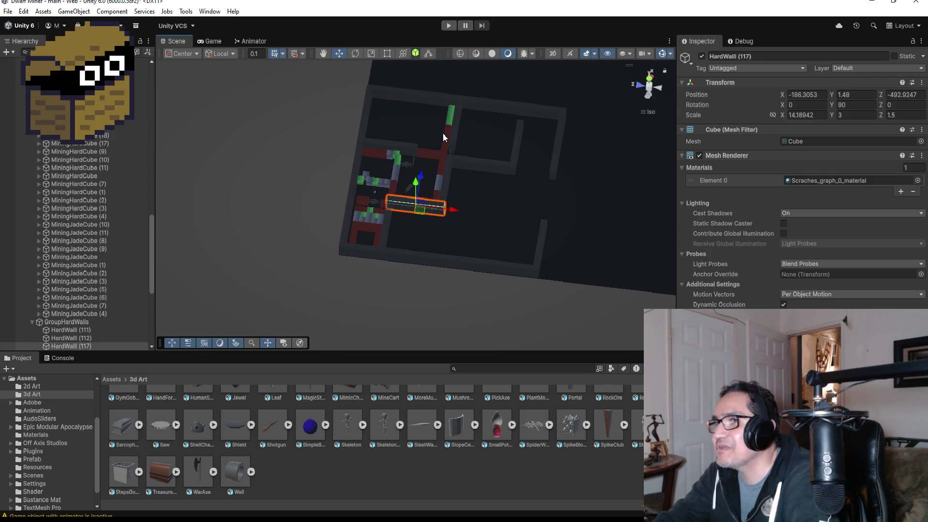
- Select the grey cubes MiningHardCube (12), (13) and (14) in the Hierarchy
left_click(395, 172)
left_click(396, 178)
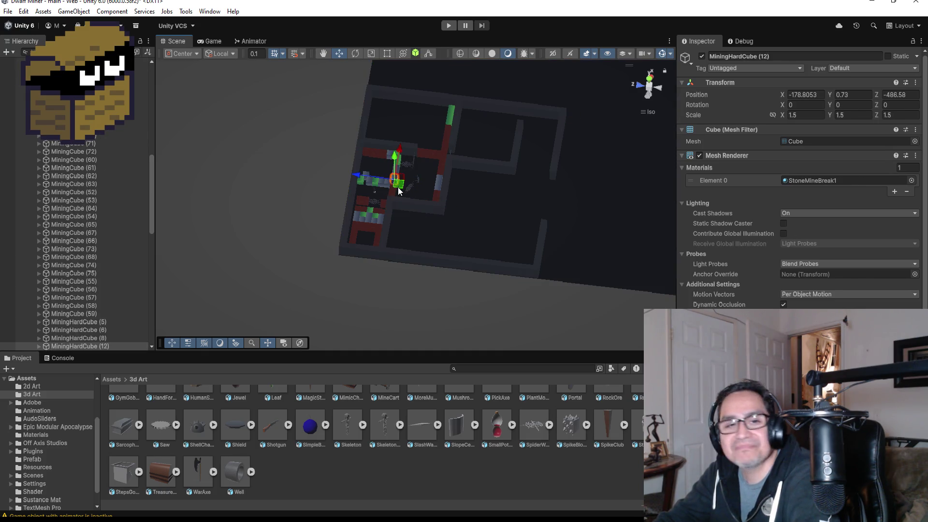
key("f")
left_click_drag(391, 236, 270, 226)
scroll(128, 248, "down", 3)
scroll(127, 248, "down", 2)
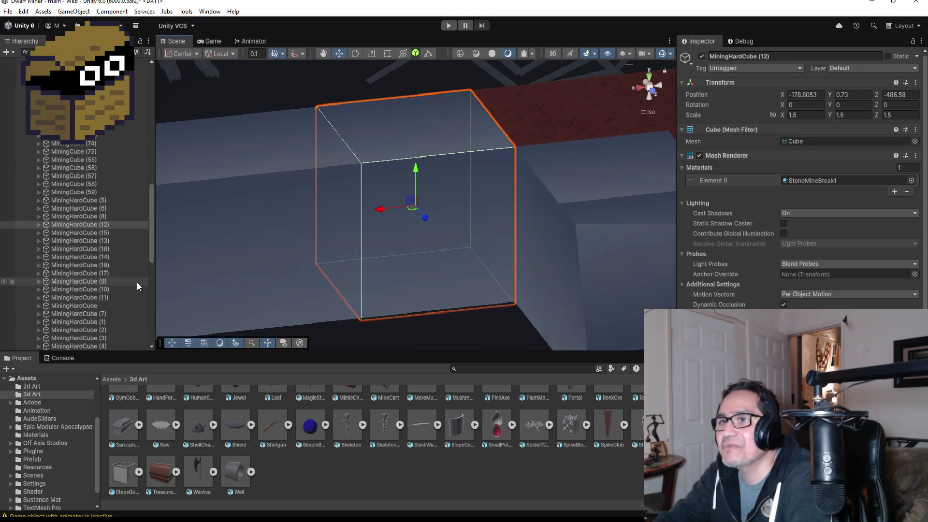
left_click(89, 235, "ctrl")
left_click(90, 239, "ctrl")
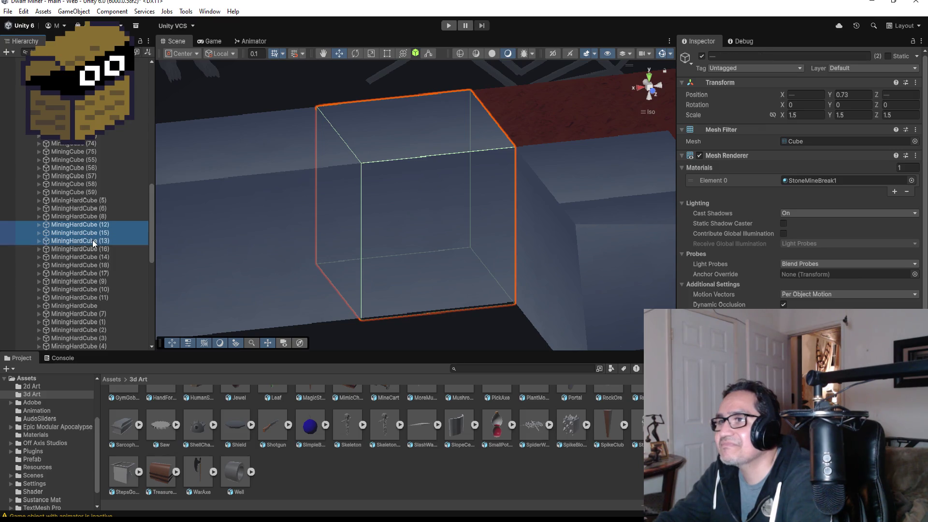
key("f")
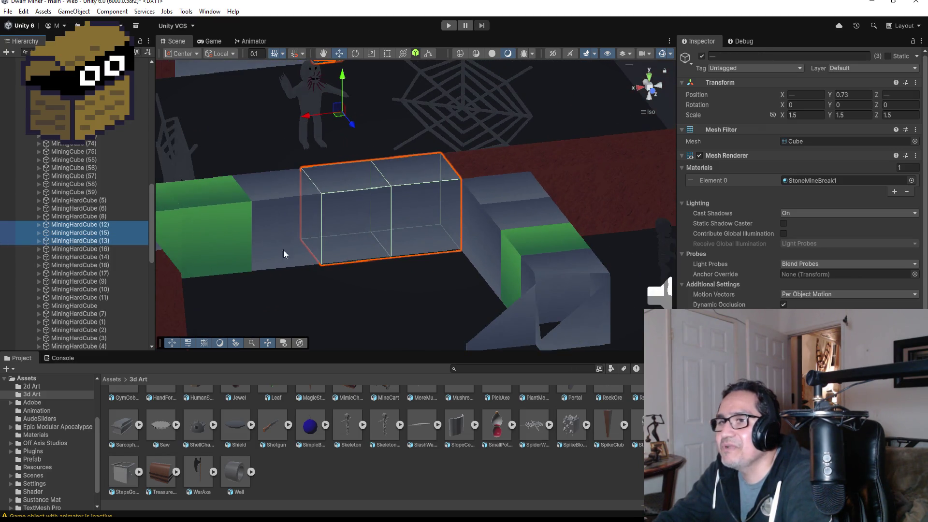
left_click(97, 225)
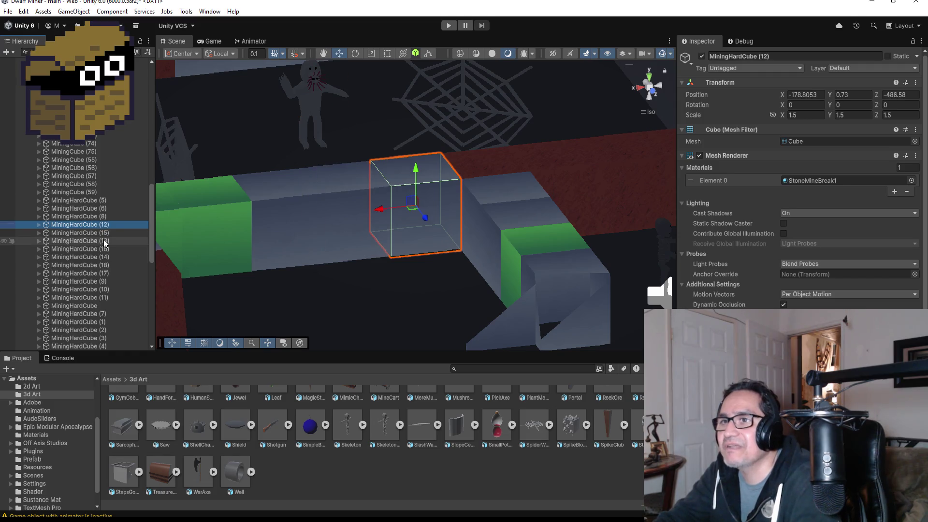
left_click(103, 240, "ctrl")
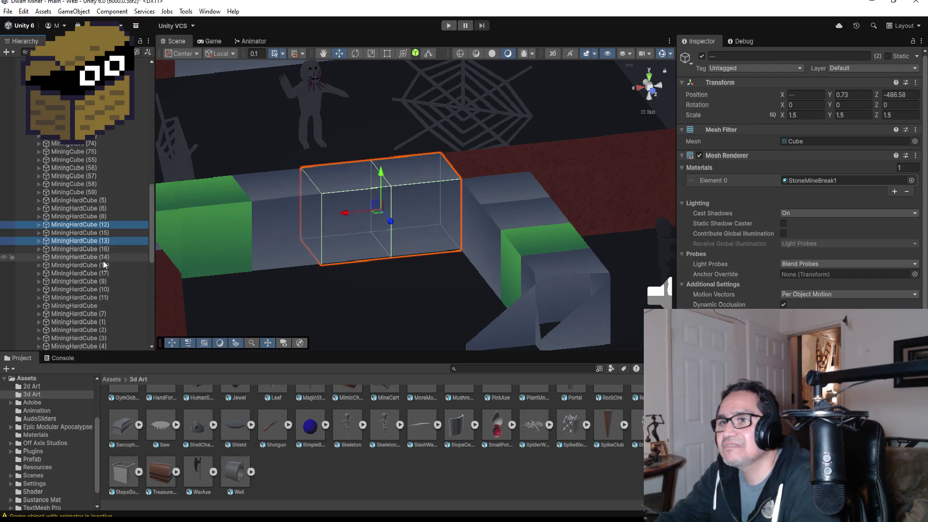
left_click(103, 258, "ctrl")
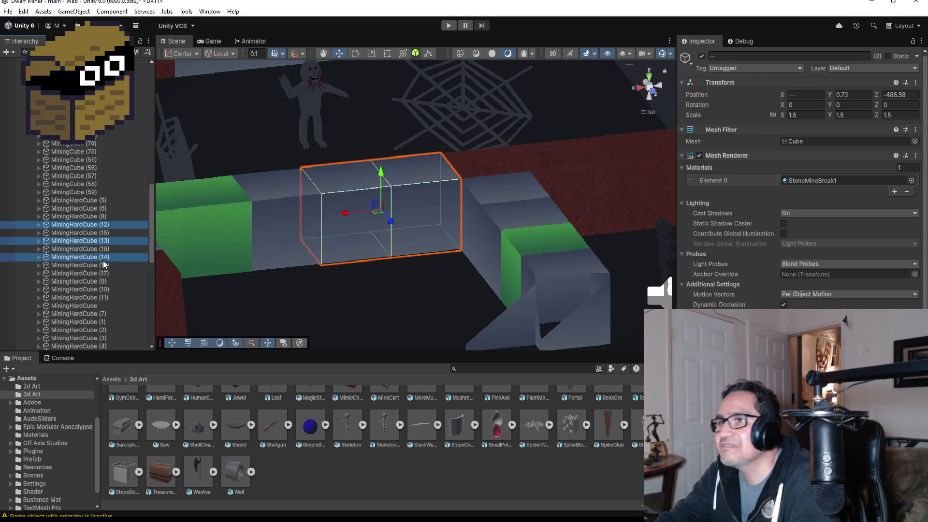
- From top view, duplicate the three grey cubes and drag the copies right along X
left_click(649, 80)
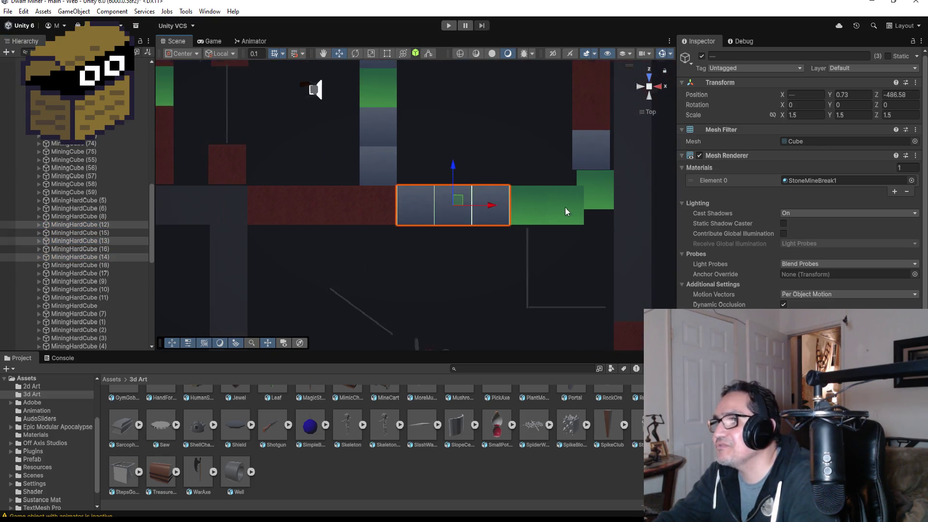
scroll(553, 211, "down", 3)
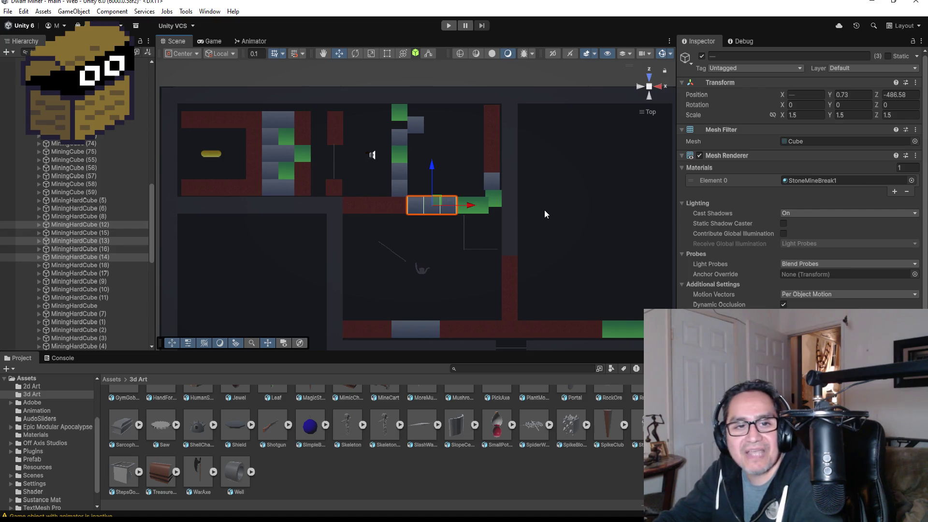
key("ctrl+d")
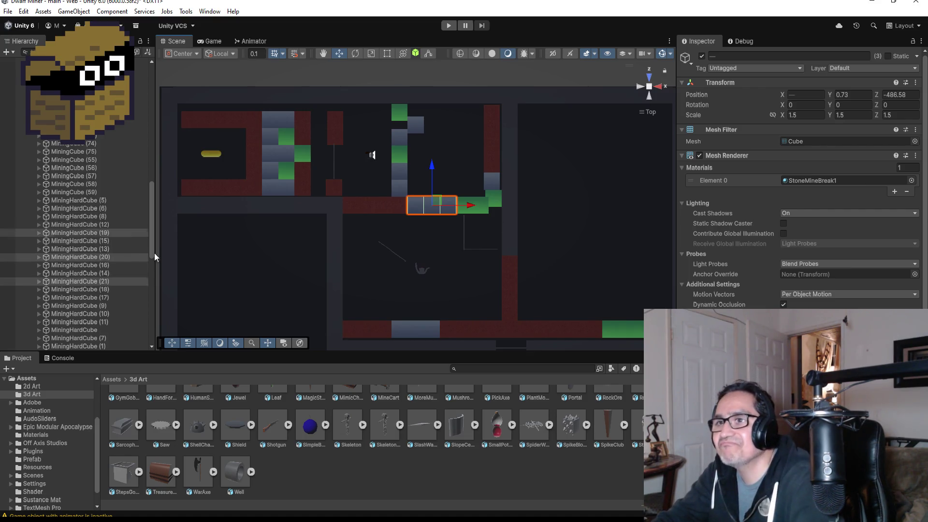
left_click_drag(96, 231, 94, 199)
left_click_drag(471, 208, 582, 209)
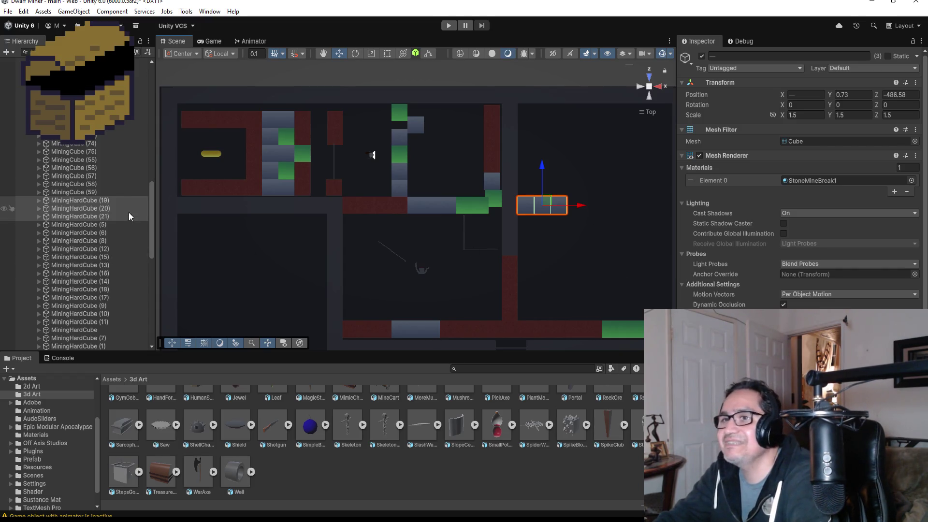
- Inspect the copy MiningHardCube (19) from several angles, then select red cube MiningCube (69)
double_click(114, 199)
mouse_move(538, 252)
left_mouse_down("alt")
mouse_move(587, 277)
mouse_move(594, 200)
left_mouse_up("alt")
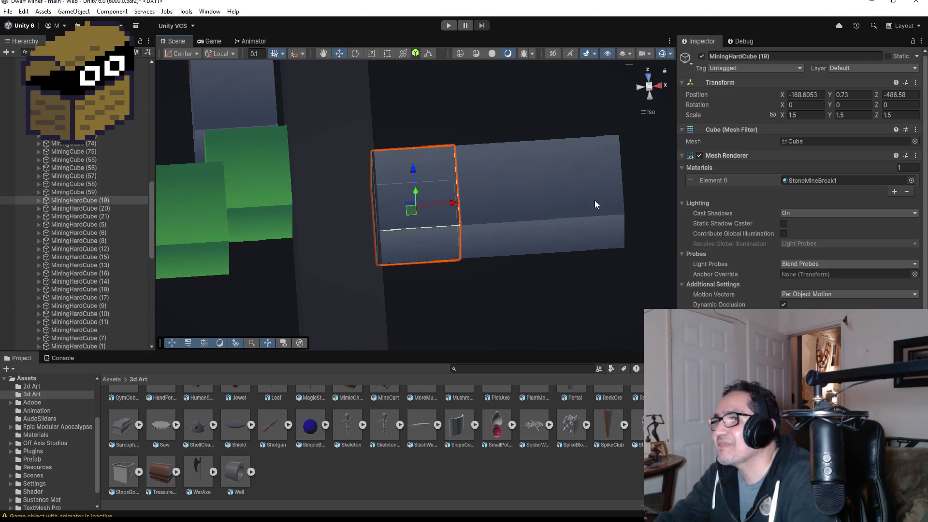
left_click(648, 76)
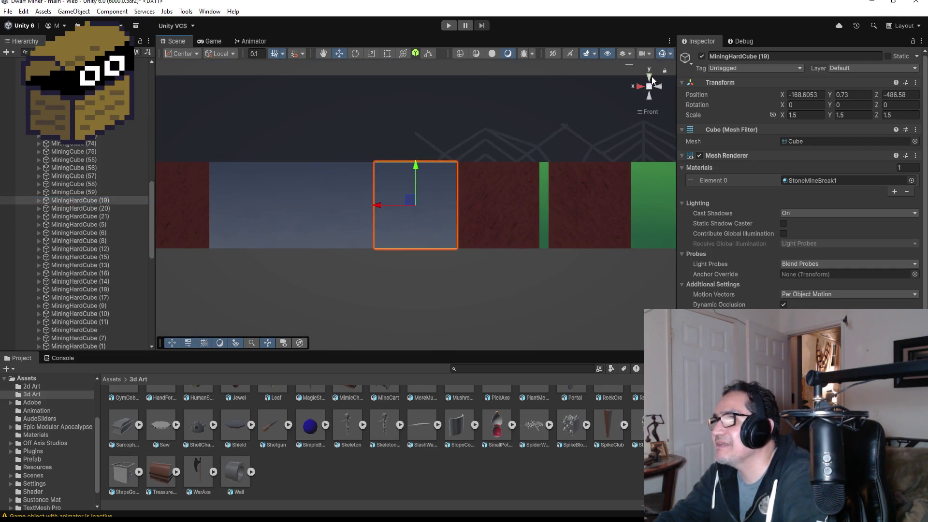
left_click(648, 77)
scroll(523, 224, "down", 8)
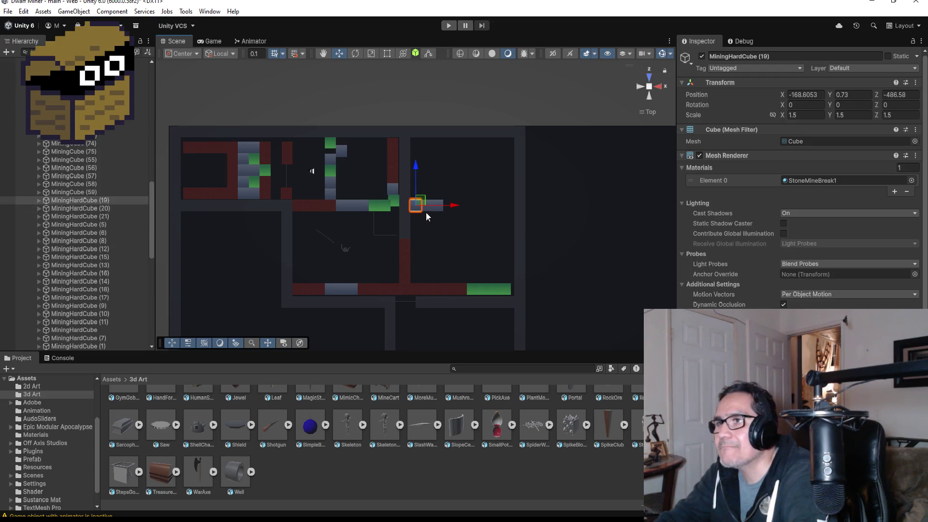
scroll(425, 212, "up", 2)
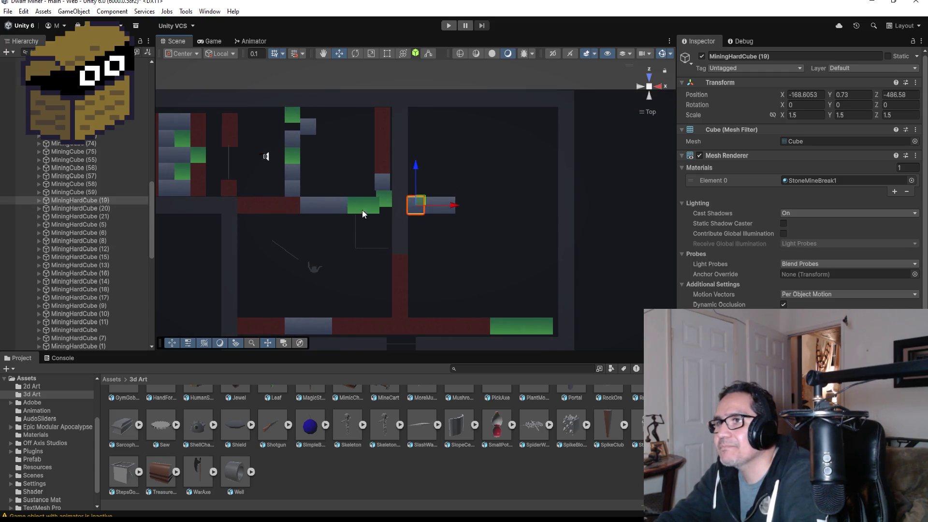
left_click(288, 208)
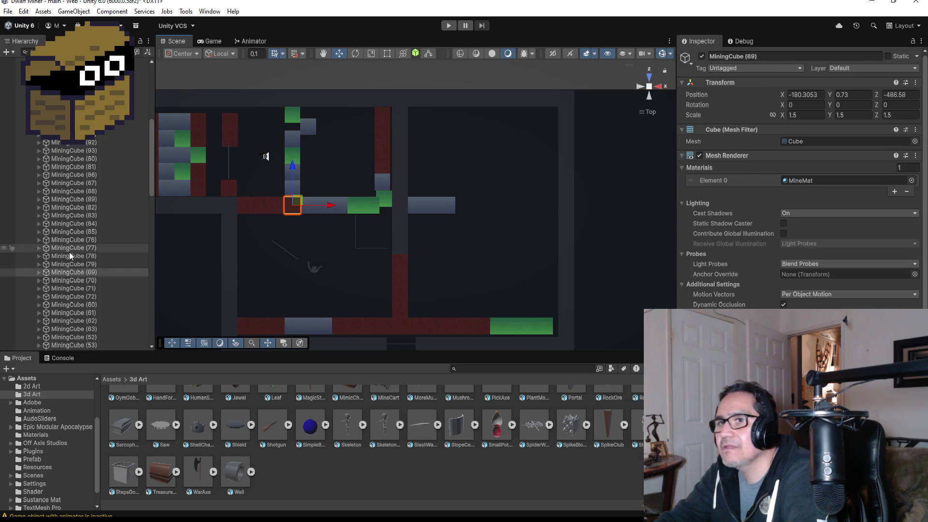
- Duplicate red cubes MiningCube (69)-(72) and drag the copies right past the grey cubes
left_click(97, 280, "shift")
left_click(92, 289, "shift")
left_click(92, 296, "shift")
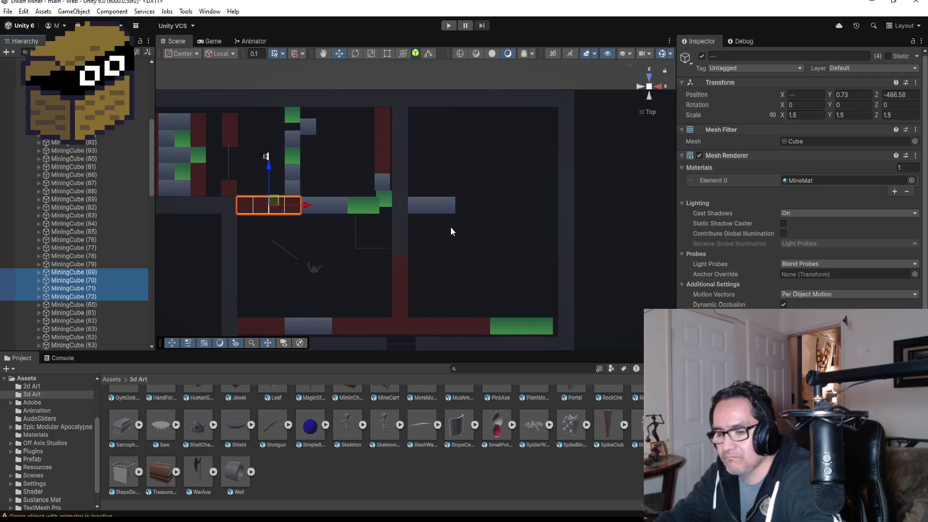
key("ctrl+d")
left_click_drag(97, 280, 78, 269)
mouse_move(311, 205)
left_mouse_down()
mouse_move(543, 203)
mouse_move(529, 200)
left_mouse_up()
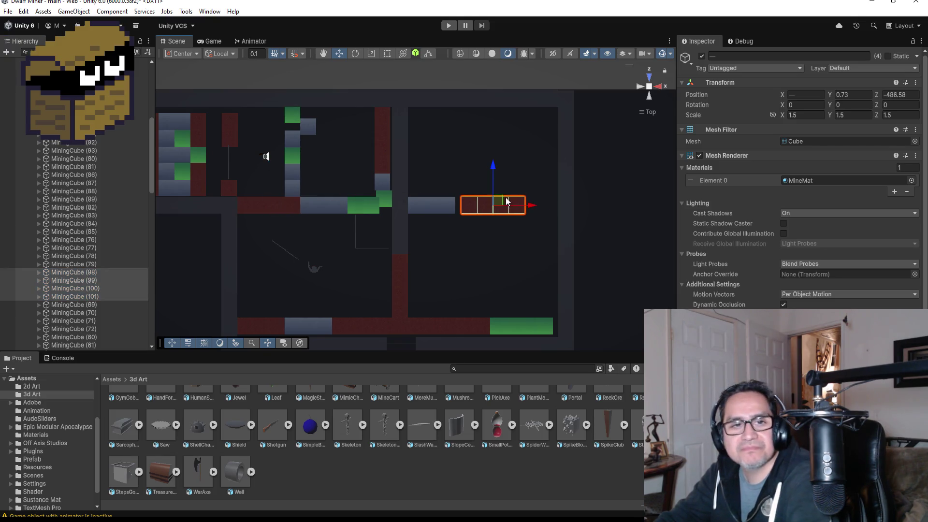
- Vertex-snap the four red copies flush against the grey block
key("f")
left_click_drag(405, 288, 351, 195)
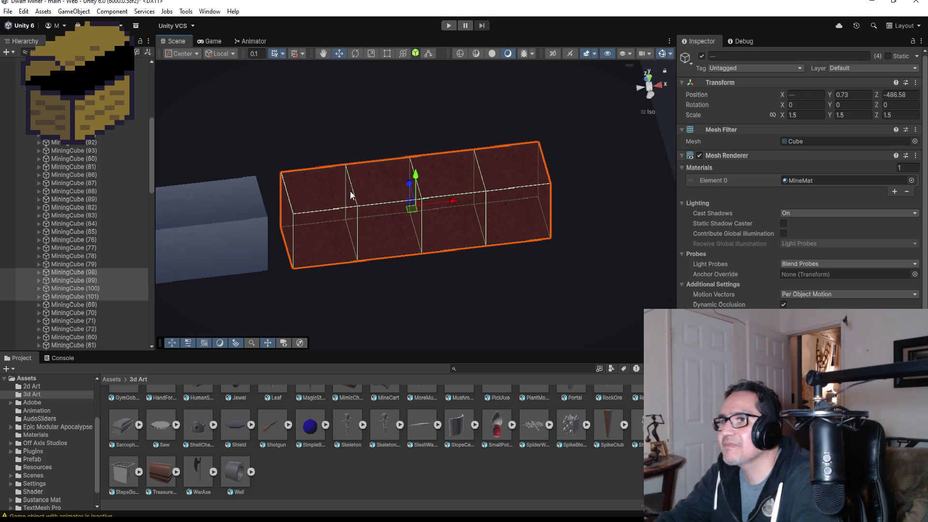
key("v")
left_click_drag(292, 264, 280, 265)
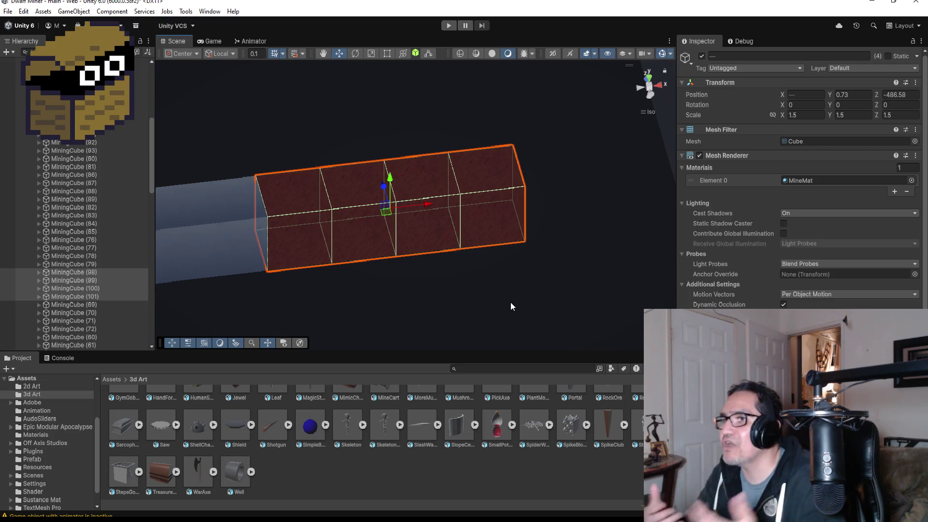
left_click_drag(675, 135, 659, 131)
- Duplicate MiningCube (99) and (100) and move the copies along the corridor
scroll(657, 116, "down", 2)
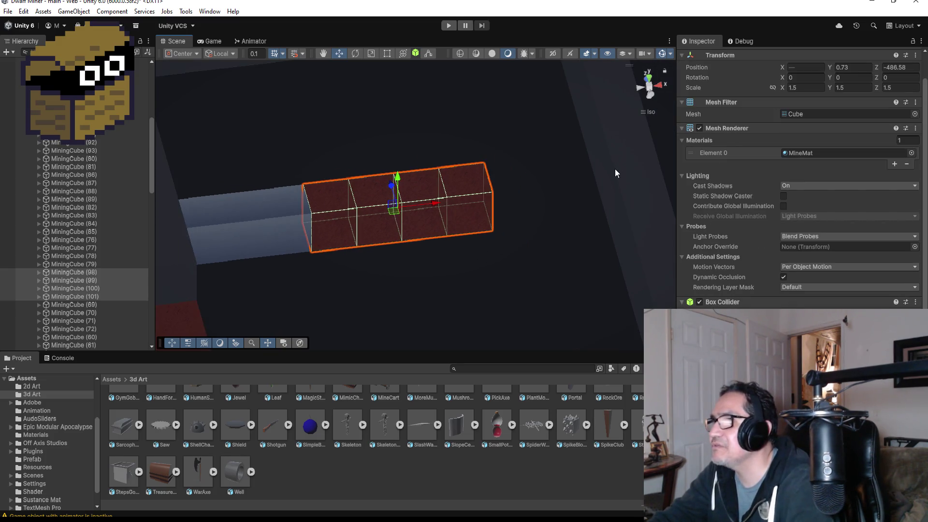
mouse_move(556, 210)
left_mouse_down()
mouse_move(517, 188)
mouse_move(567, 223)
mouse_move(545, 221)
mouse_move(555, 244)
left_mouse_up()
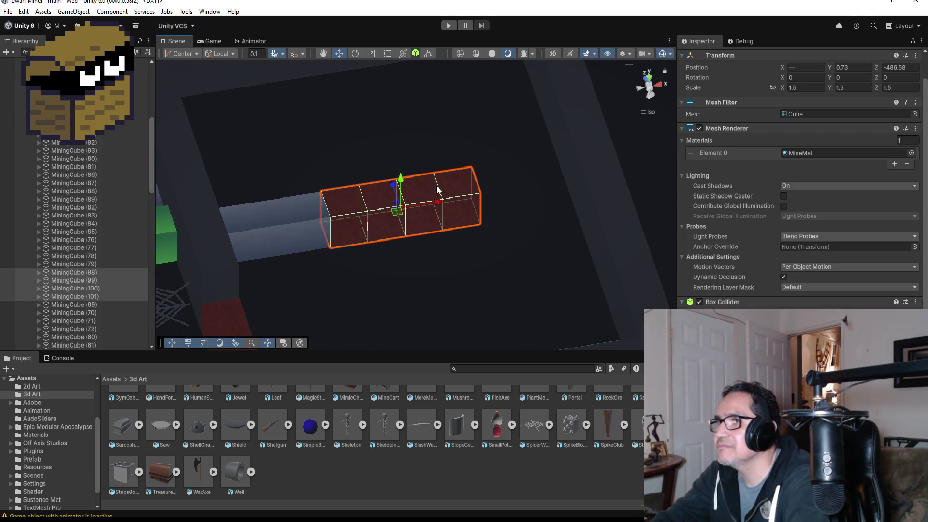
left_click(436, 202)
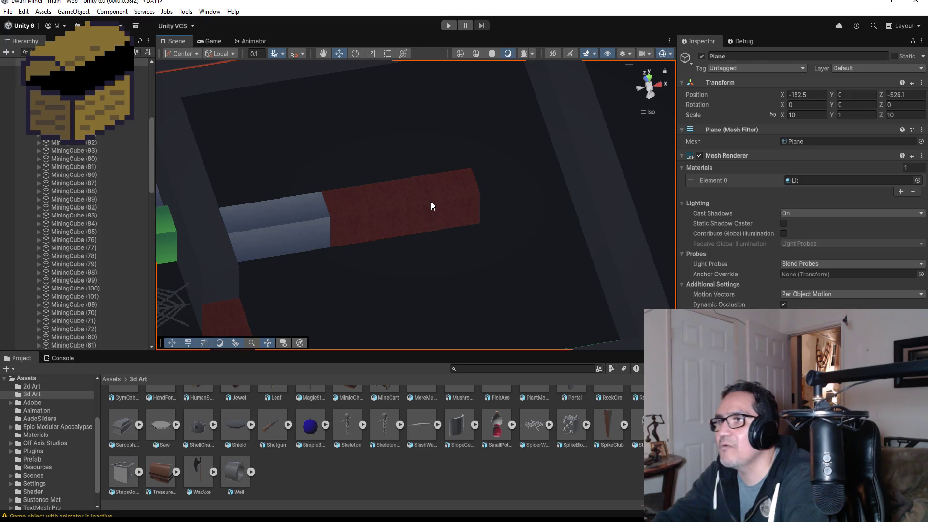
left_click(430, 206)
left_click(75, 288, "shift")
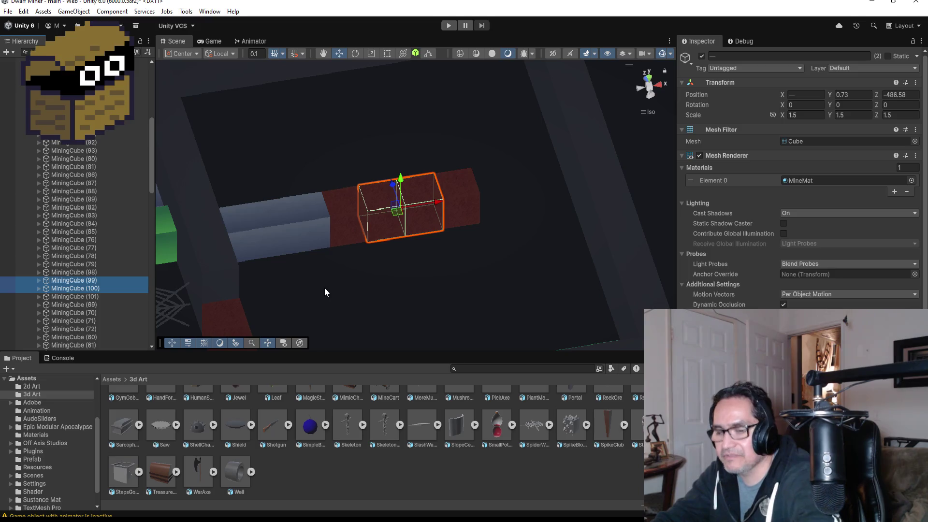
key("ctrl+d")
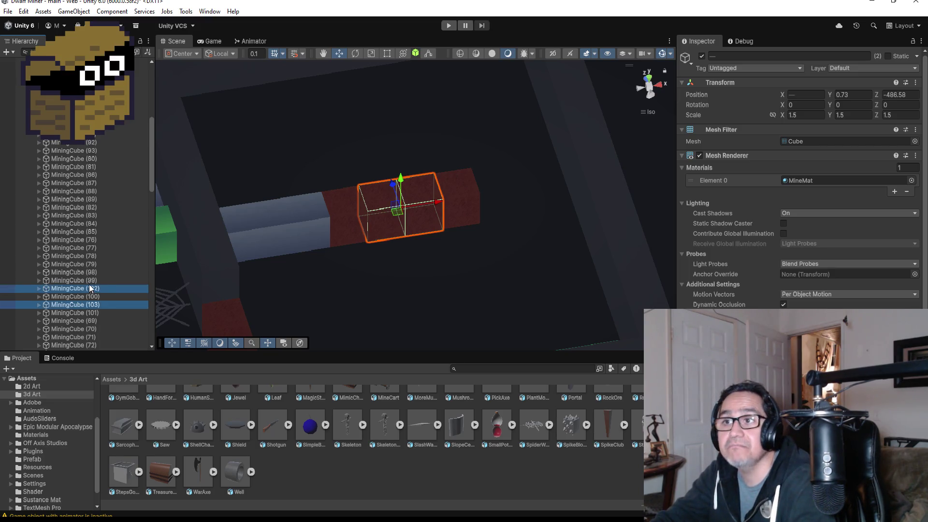
left_click_drag(89, 278, 106, 276)
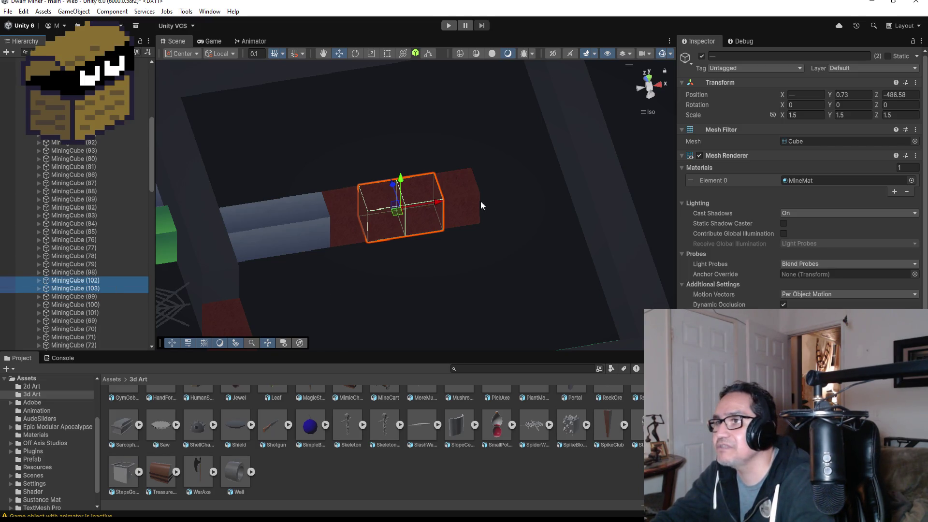
mouse_move(436, 202)
left_mouse_down()
mouse_move(563, 186)
mouse_move(556, 185)
left_mouse_up()
- Vertex-snap the two red copies flush to the end of the red row
key("f")
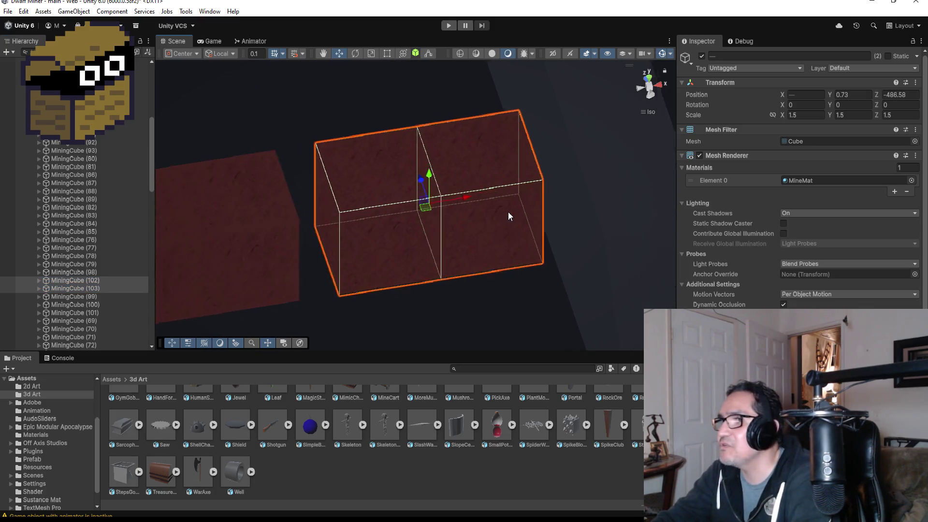
key("v")
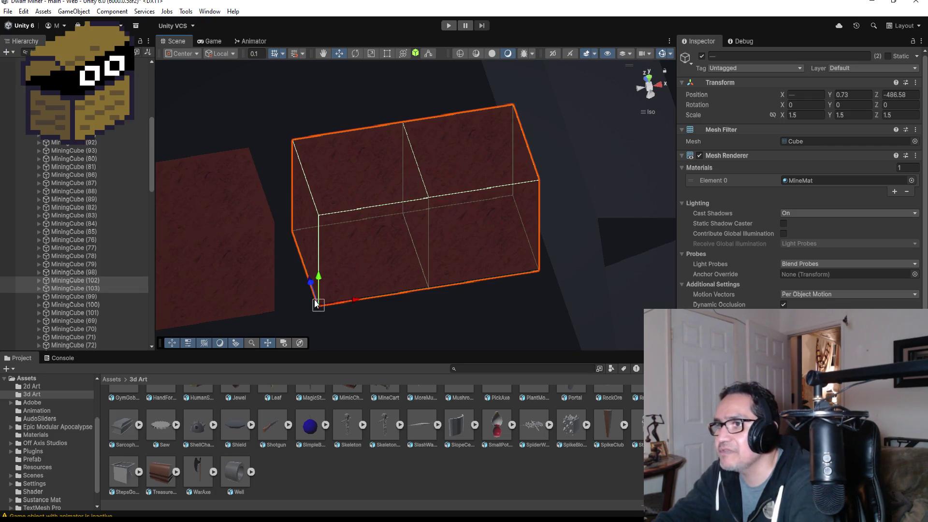
left_click_drag(317, 304, 288, 302)
key("f")
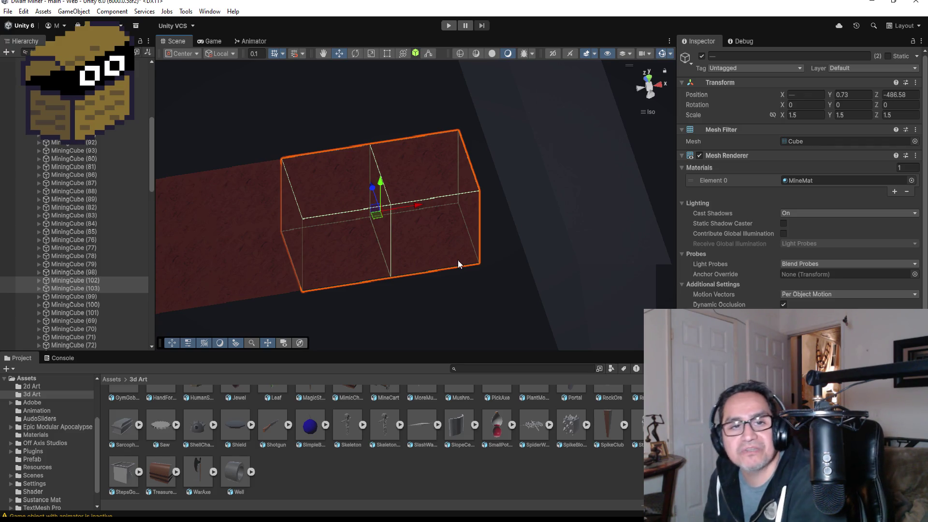
- Duplicate MiningCube (102) and slide the copy right to X -155.8053 to fill the gap
left_click(649, 79)
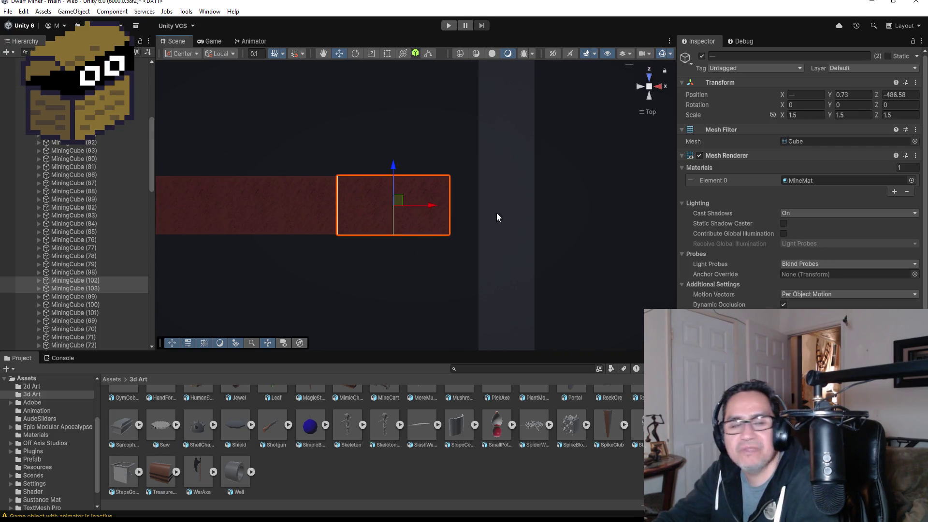
left_click(431, 187)
left_click(425, 197)
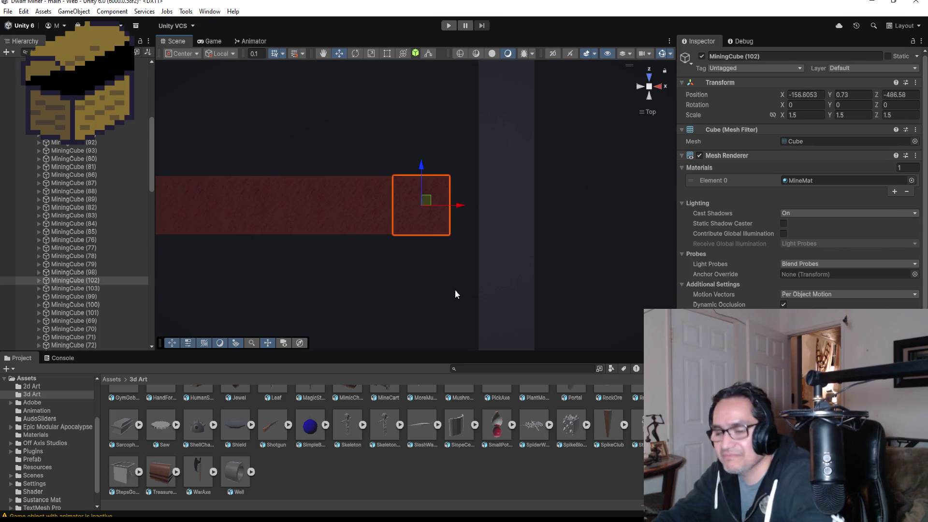
key("ctrl+d")
left_click_drag(459, 208, 488, 208)
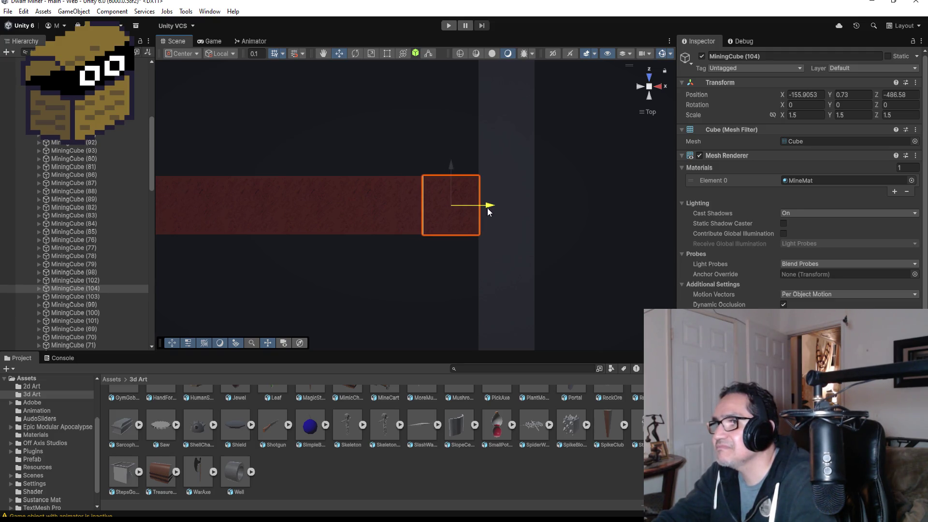
scroll(487, 241, "down", 2)
mouse_move(412, 273)
left_mouse_down()
mouse_move(412, 92)
mouse_move(392, 227)
mouse_move(538, 273)
mouse_move(445, 253)
mouse_move(441, 232)
mouse_move(467, 249)
left_mouse_up()
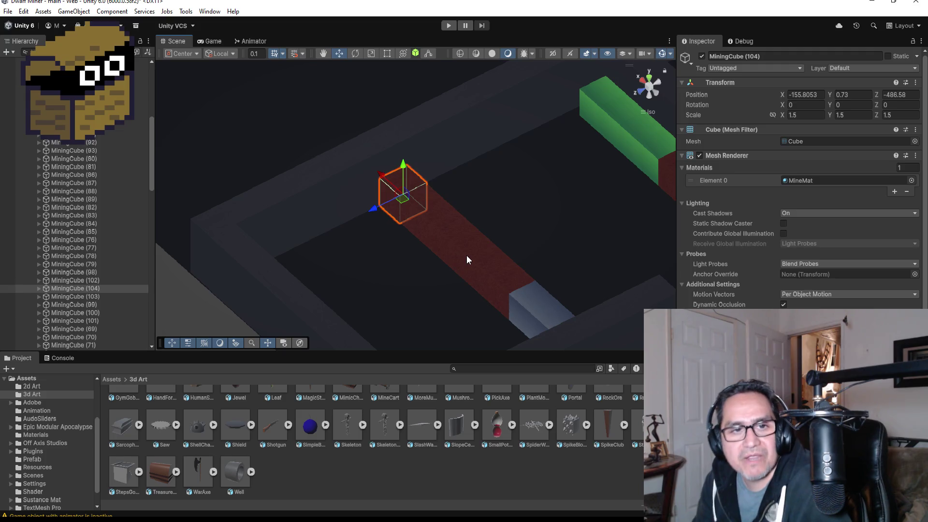
- Scroll down the Hierarchy and fold away the group containing the HardWall and SpiderWeb objects
scroll(533, 208, "down", 5)
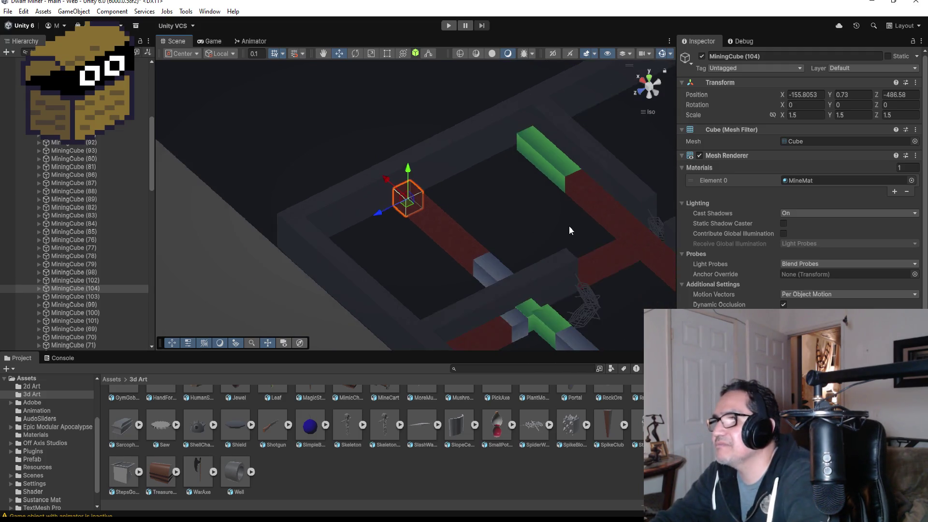
scroll(582, 247, "down", 2)
mouse_move(608, 236)
left_mouse_down()
mouse_move(499, 207)
mouse_move(472, 266)
mouse_move(505, 265)
mouse_move(524, 247)
left_mouse_up()
scroll(525, 250, "down", 3)
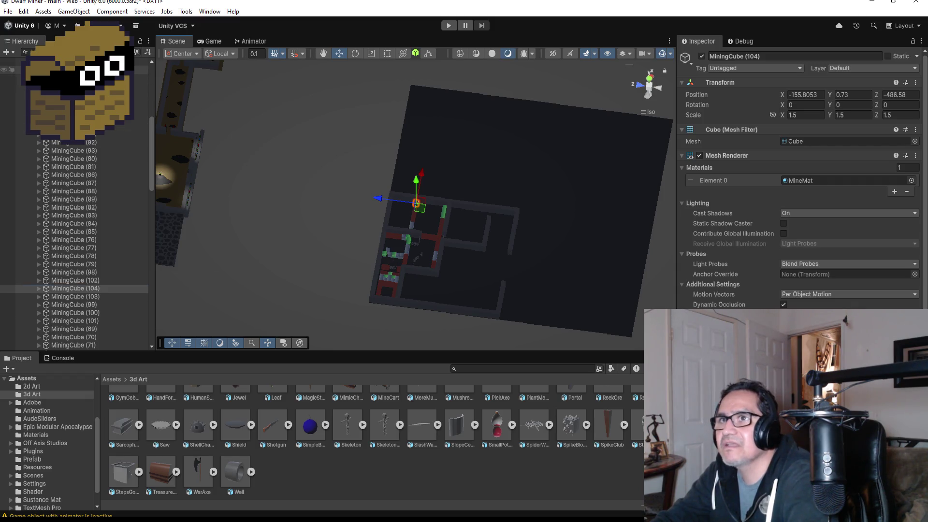
scroll(72, 78, "down", 10)
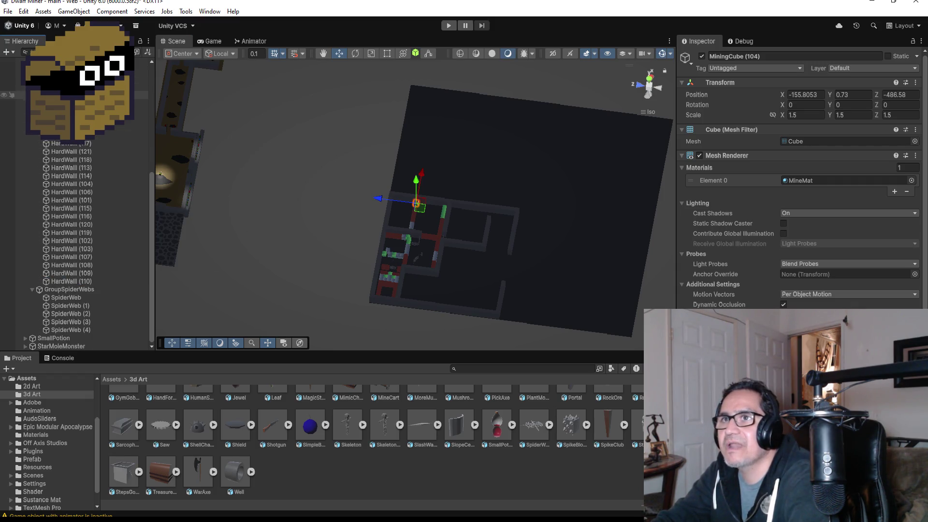
left_click(32, 83)
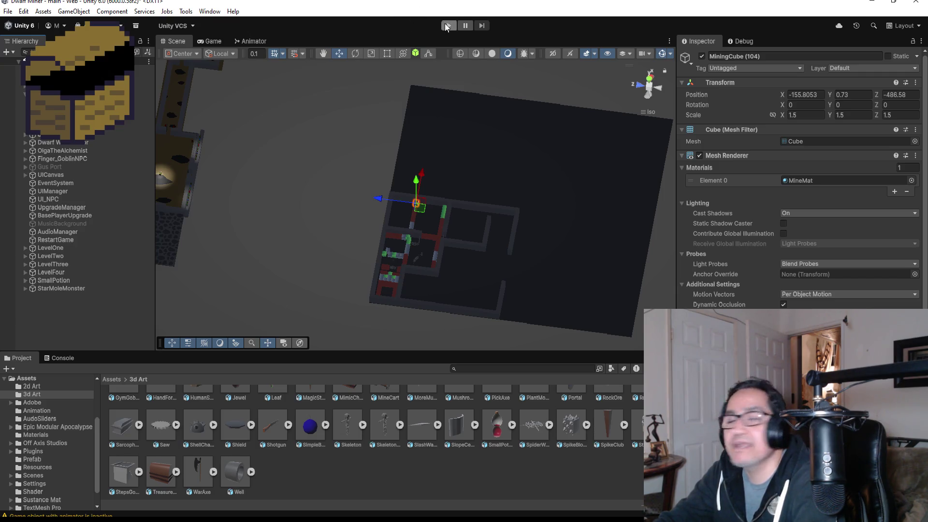
left_click(447, 27)
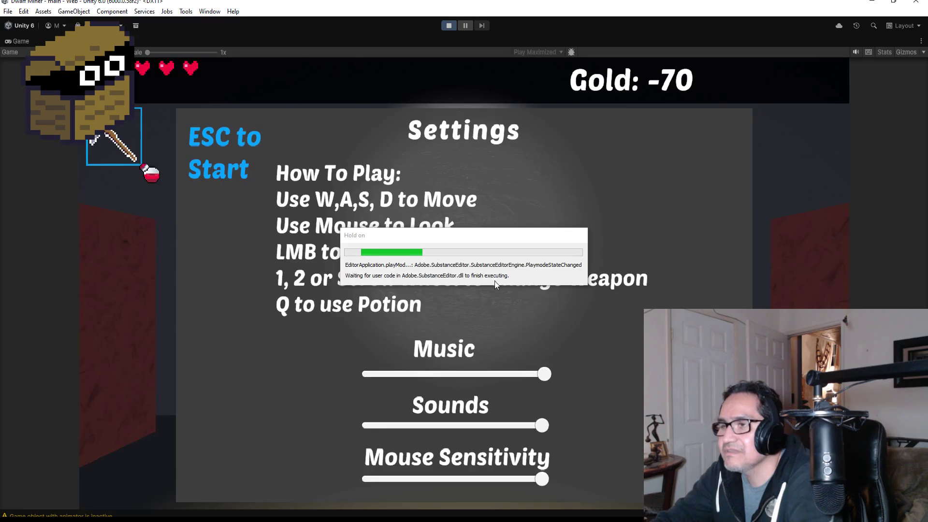
key("Escape")
key("w")
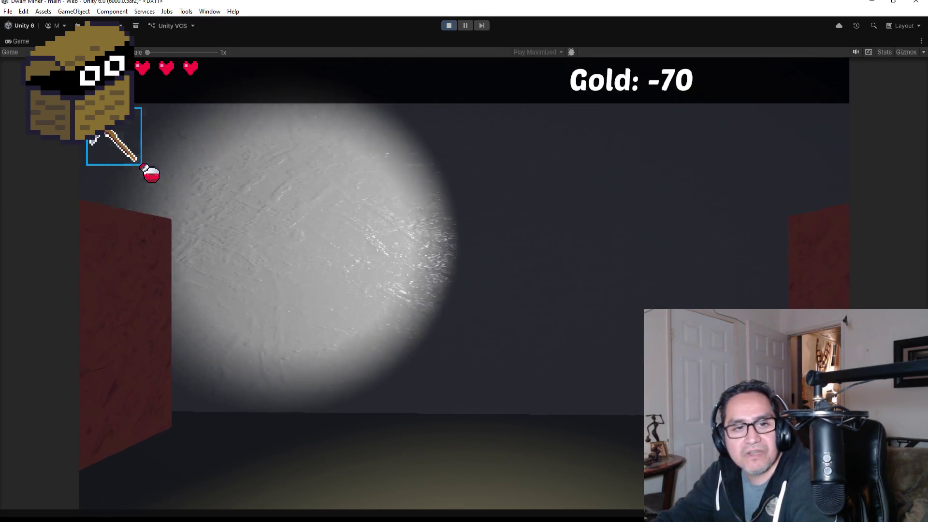
key("a")
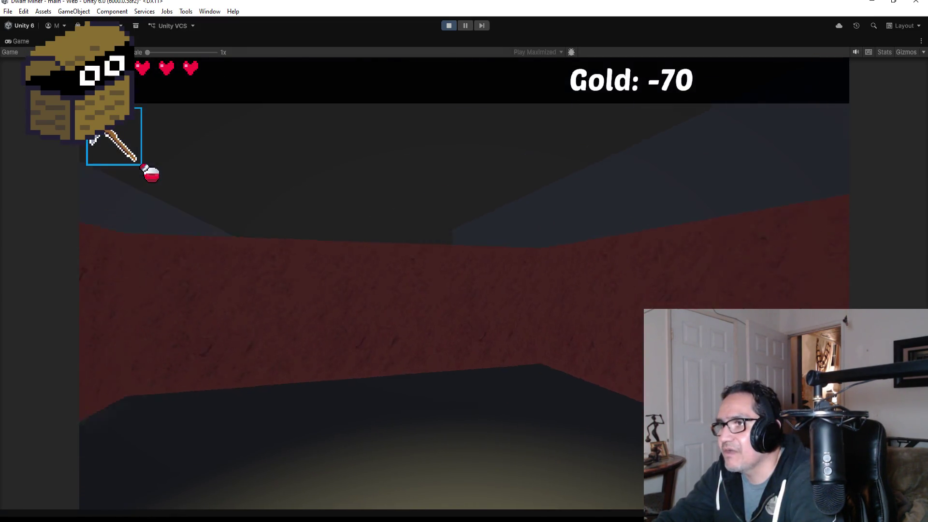
key("w")
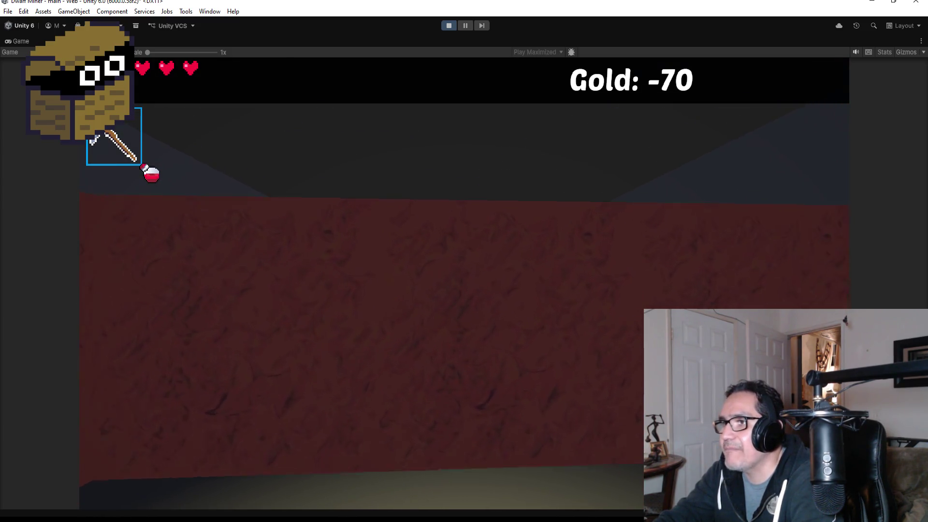
key("w")
key("d")
key("w")
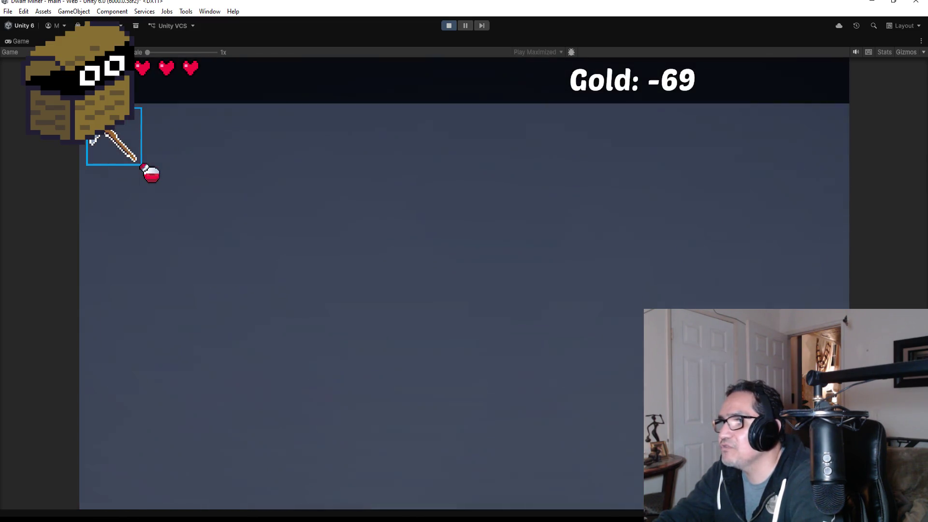
key("w")
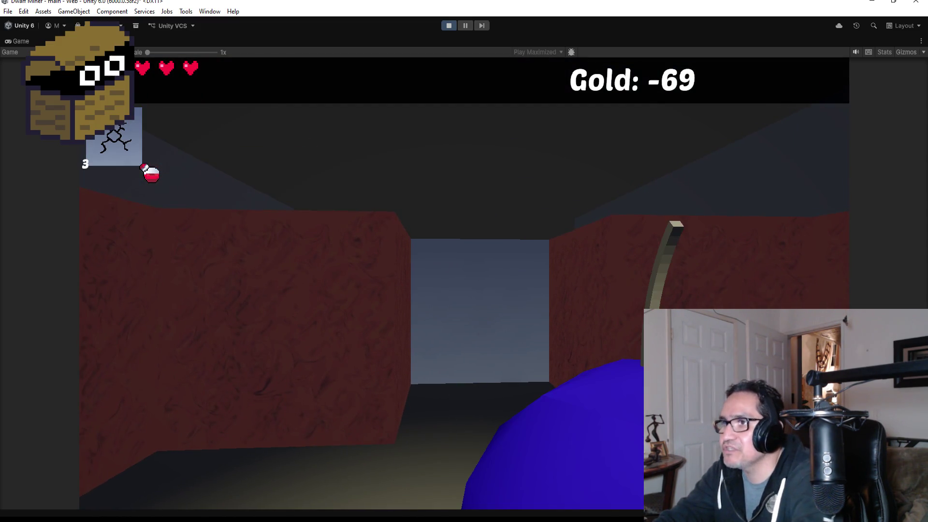
key("s")
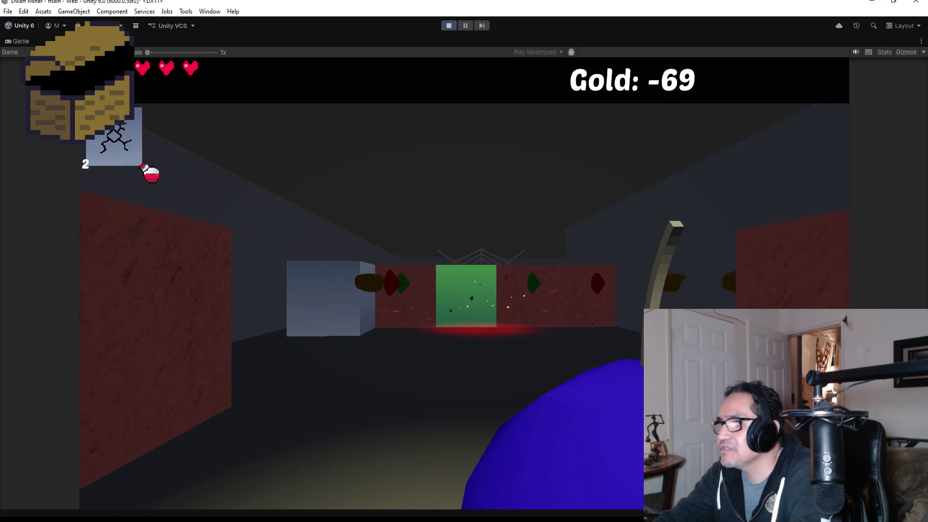
key("w")
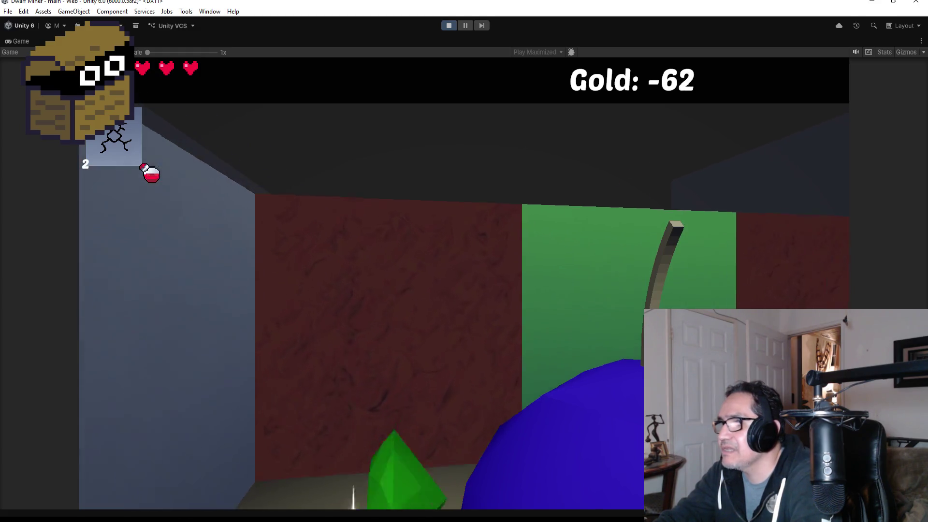
key("s")
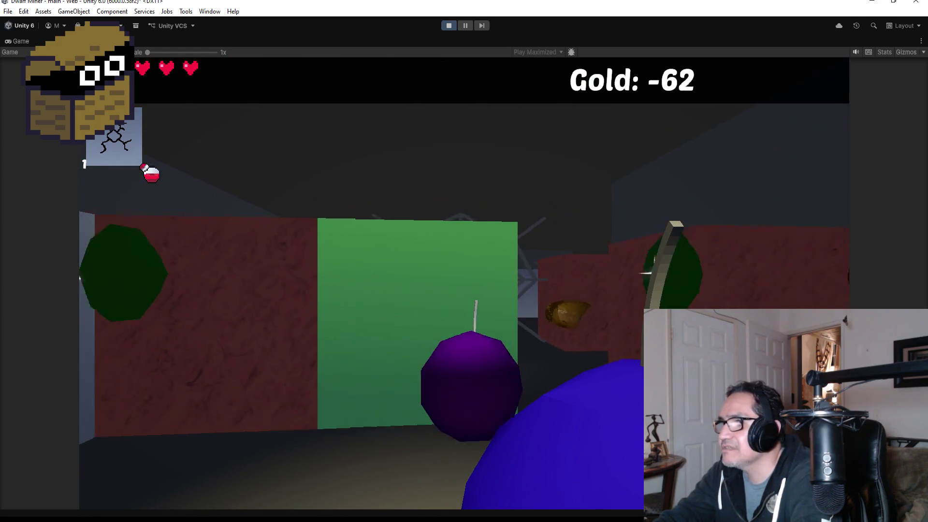
key("1")
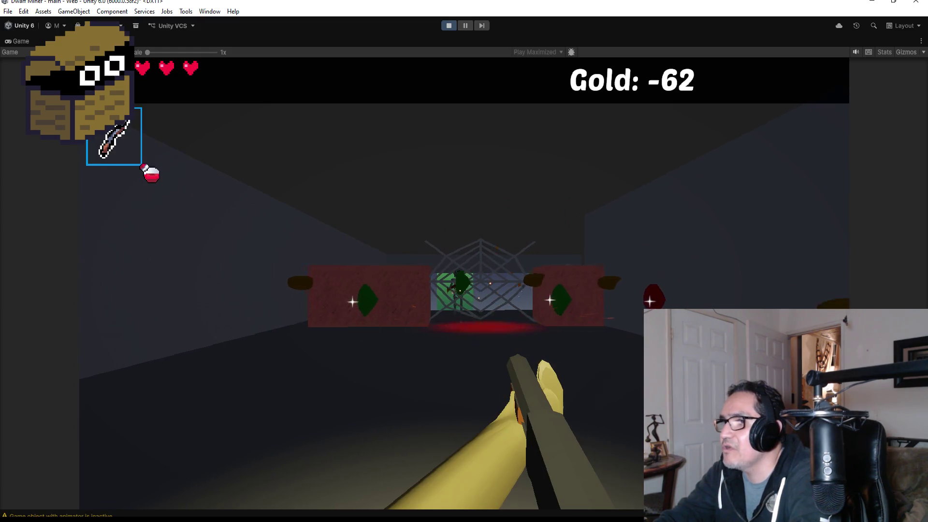
key("w")
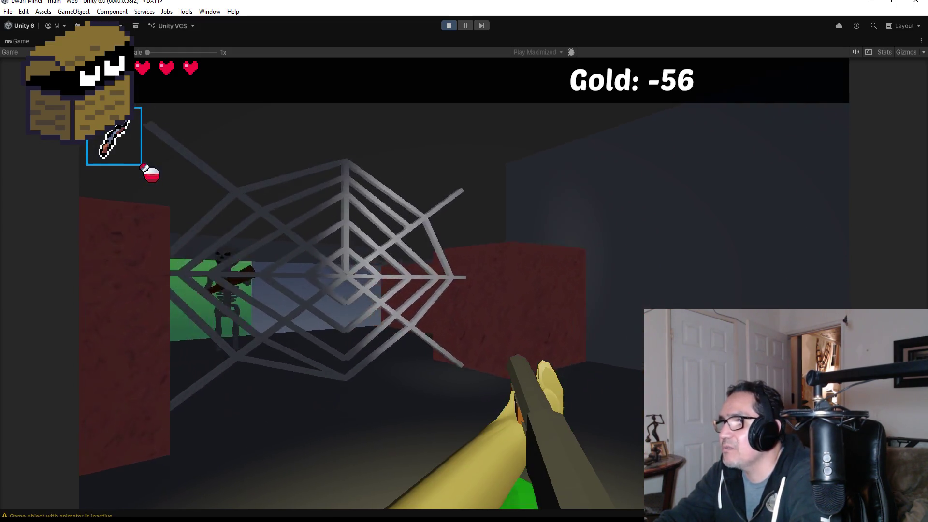
key("s")
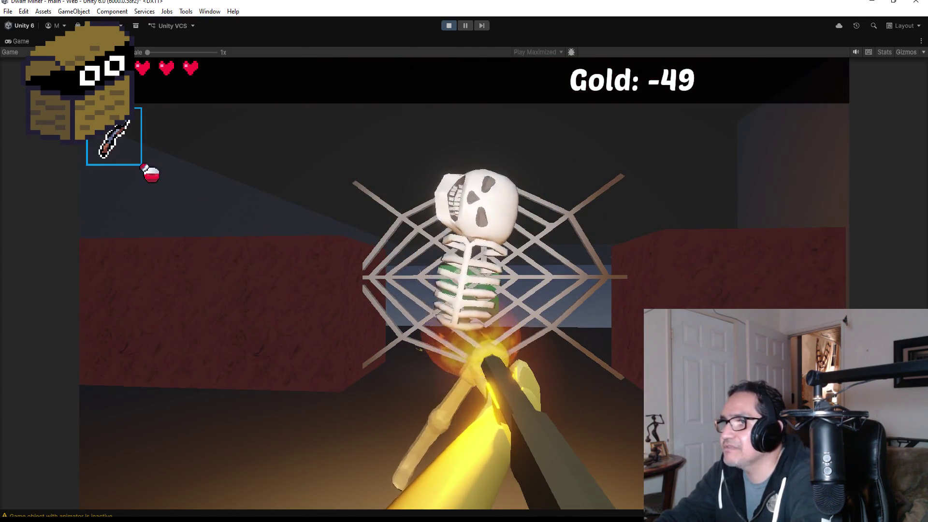
key("w")
key("s")
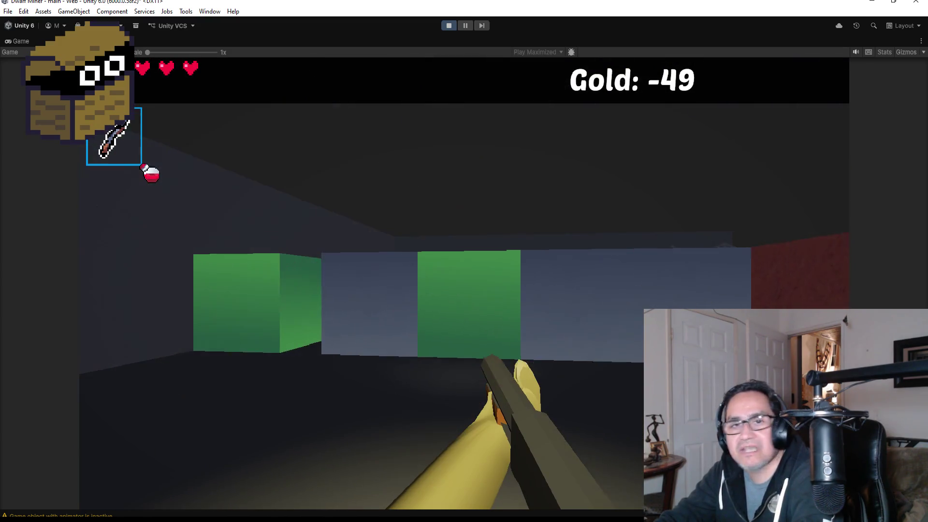
key("1")
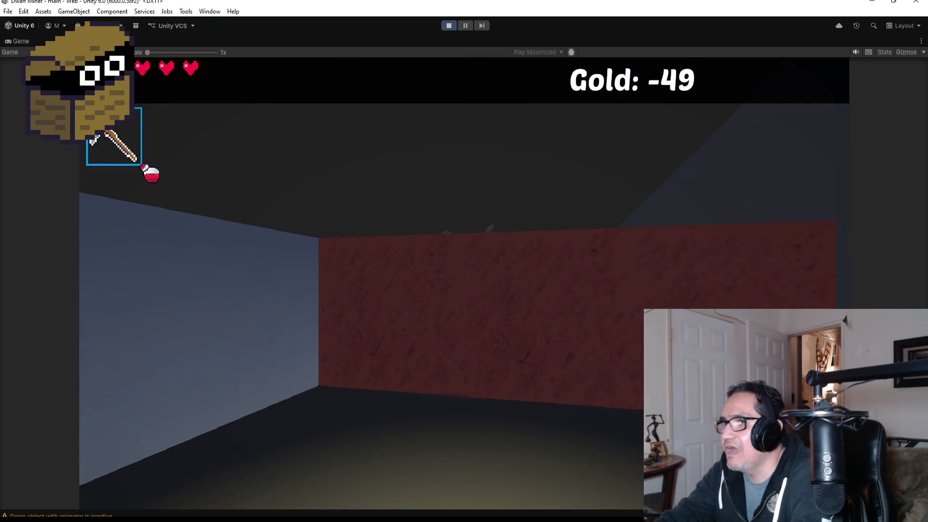
key("w")
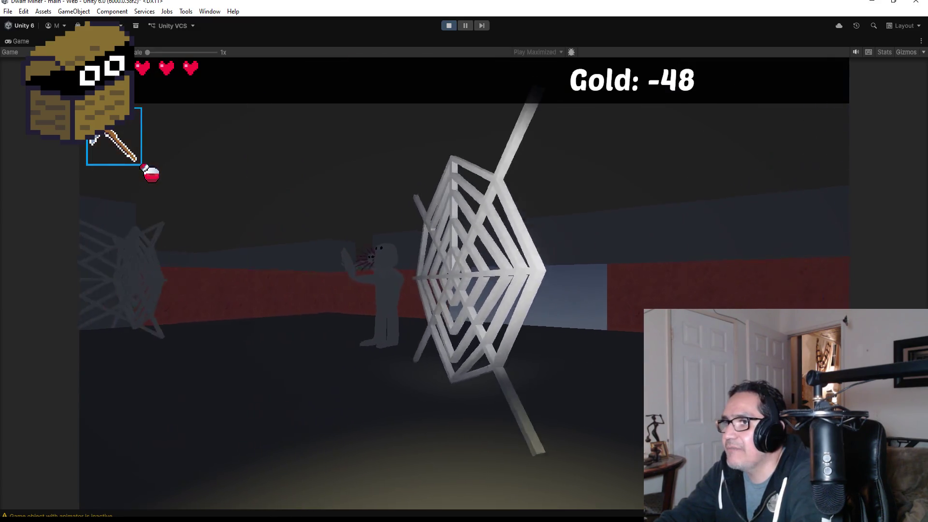
key("2")
key("w")
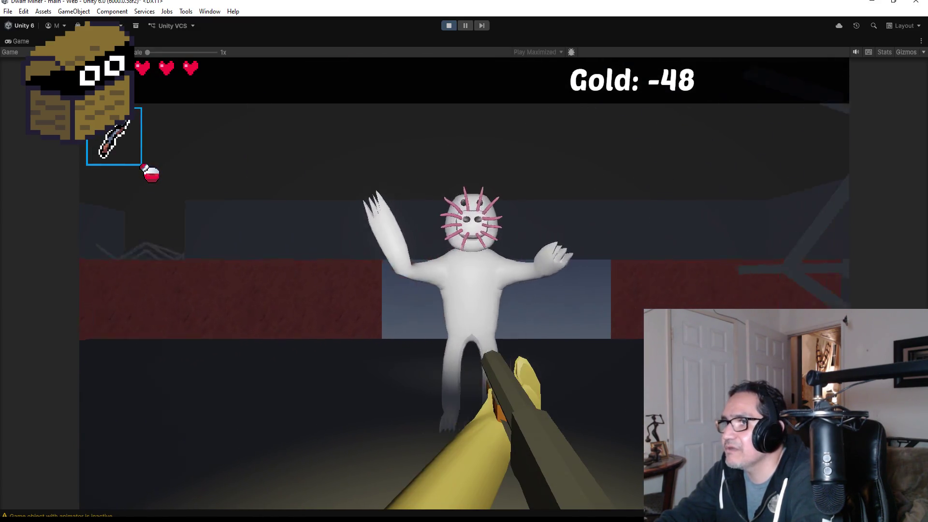
key("s")
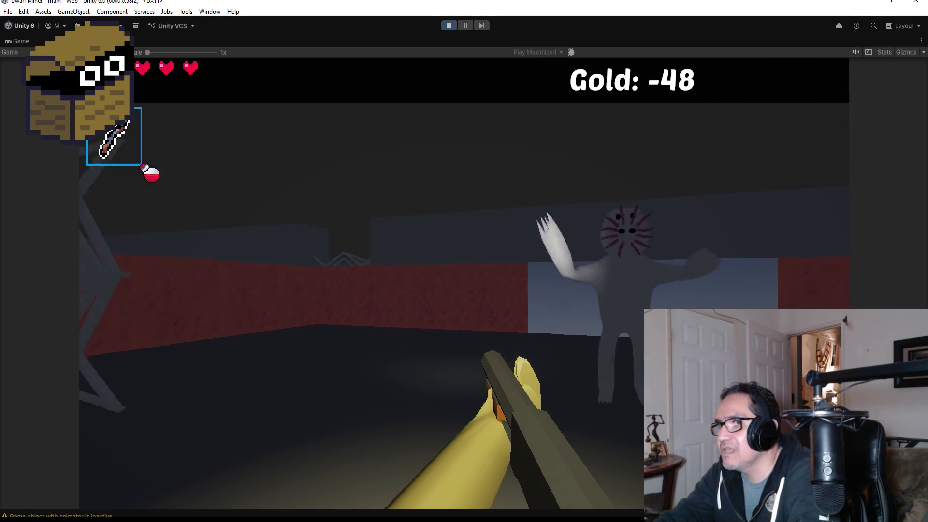
key("s")
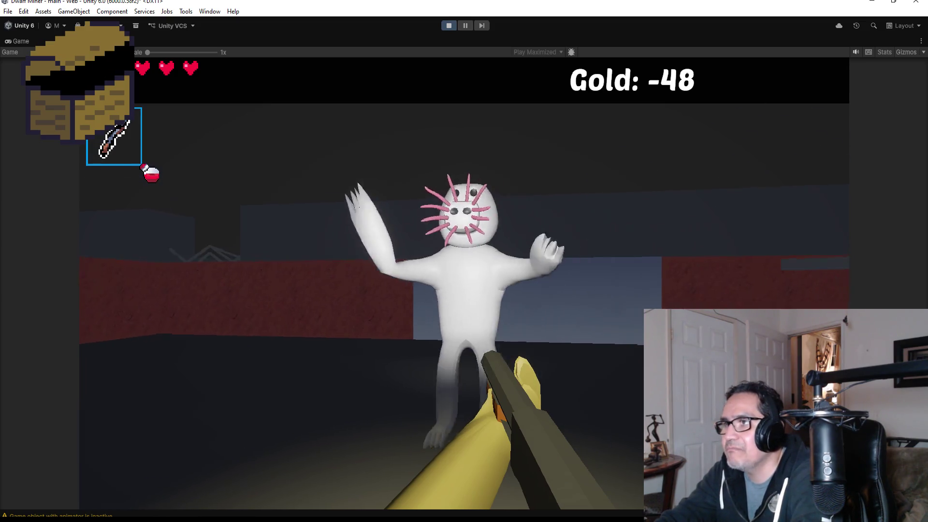
left_click(464, 284)
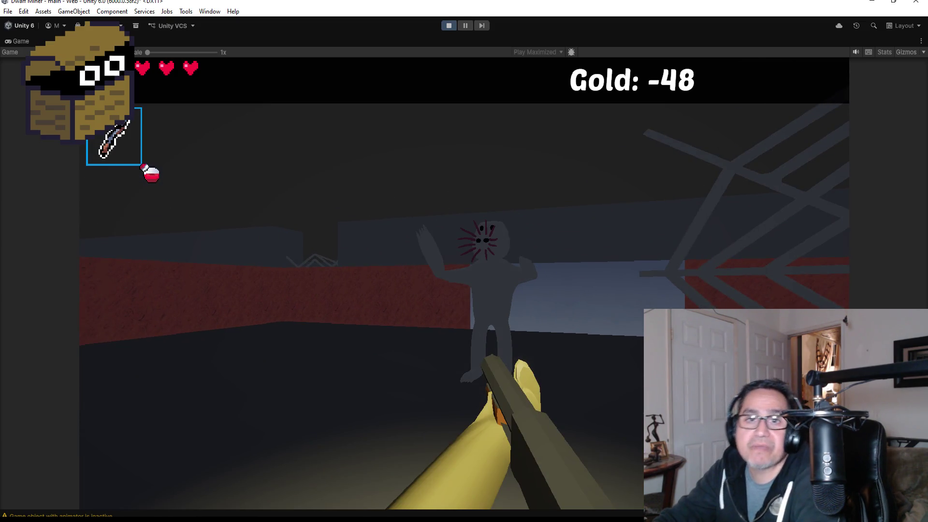
left_click(464, 284)
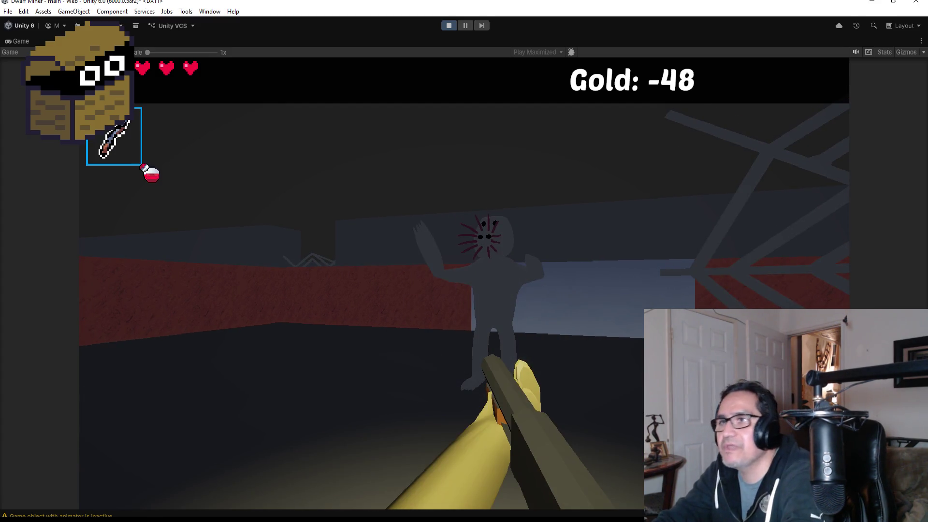
key("Escape")
left_click(448, 27)
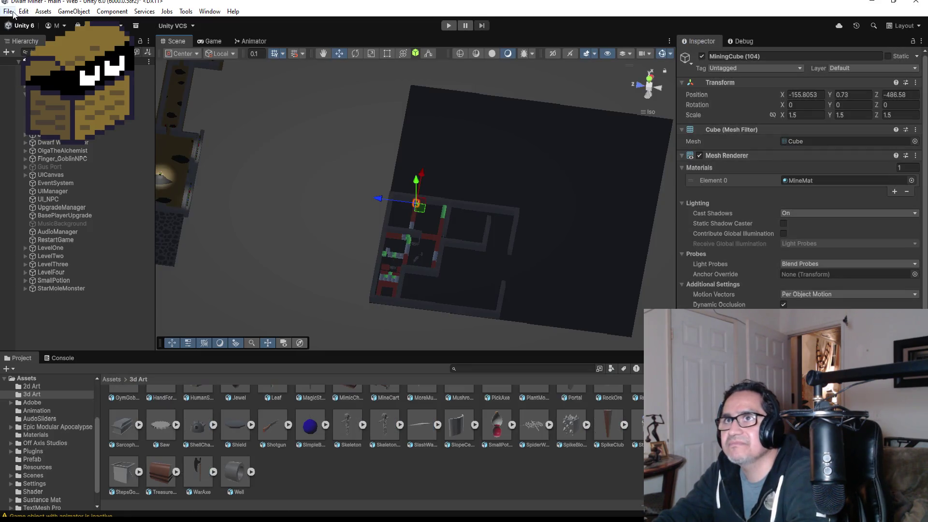
- Dismiss the File menu and enter Play mode to run the mine level again
left_click(8, 11)
left_click(225, 95)
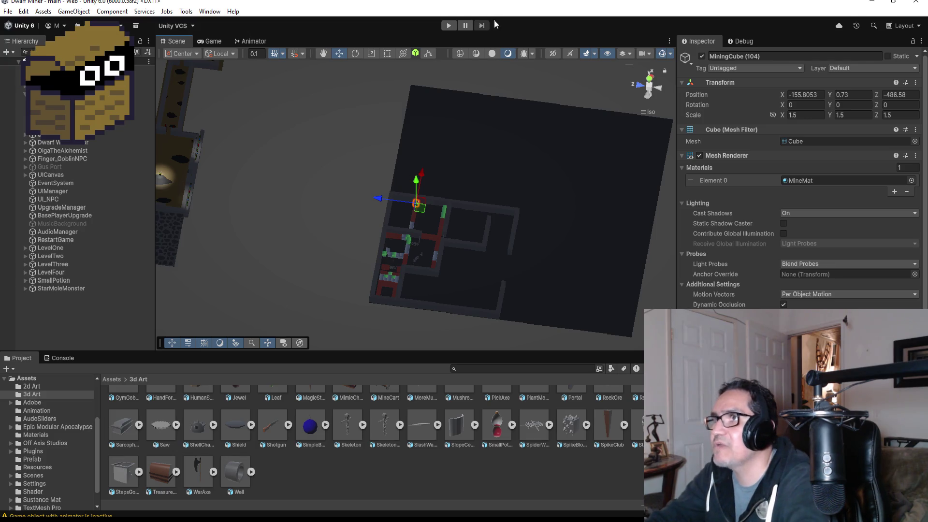
left_click(448, 26)
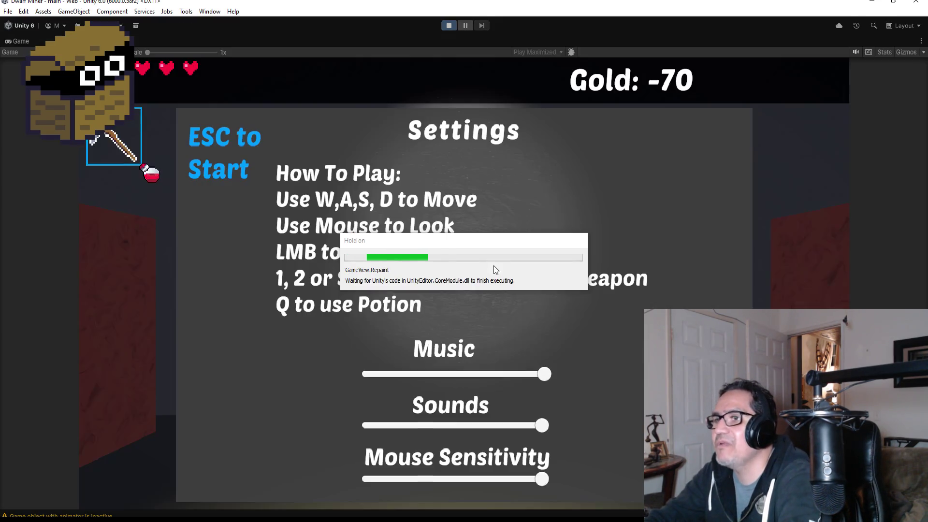
- Start the game, equip bombs and throw them while moving through the corridors
key("Escape")
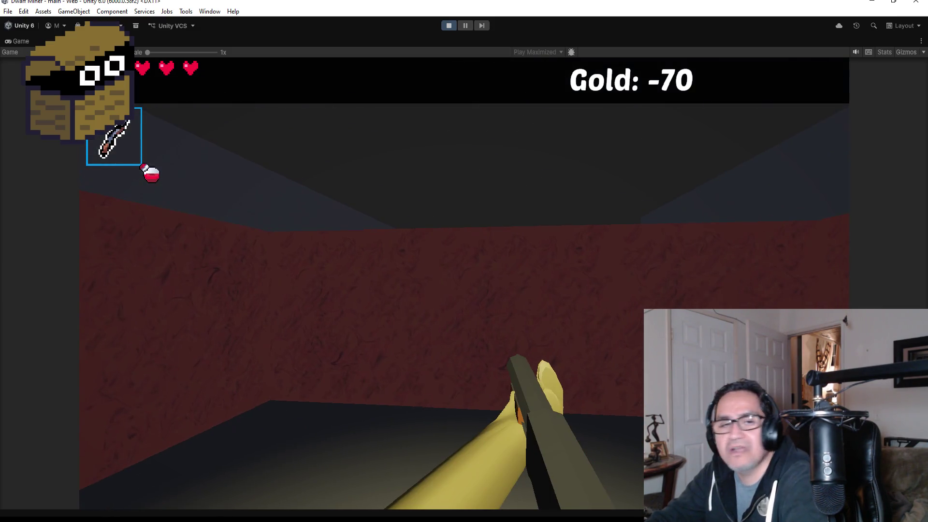
key("2")
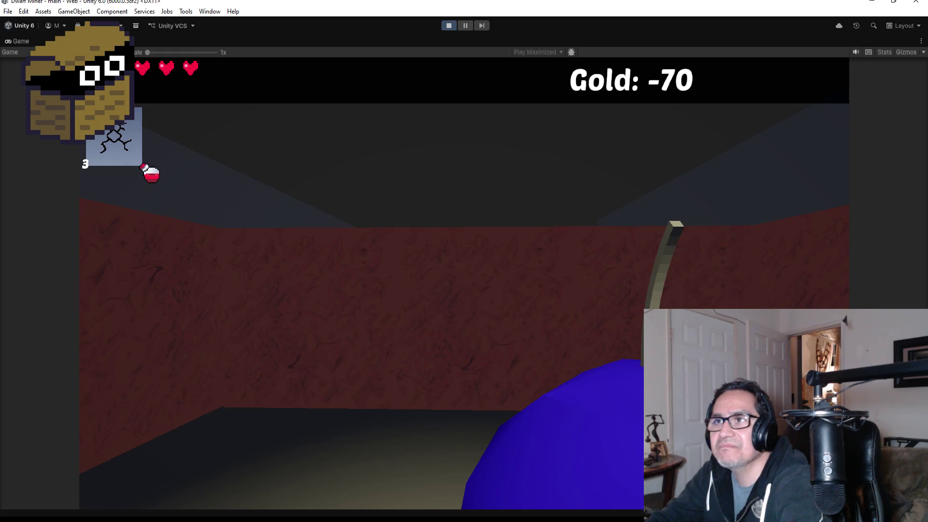
key("Escape")
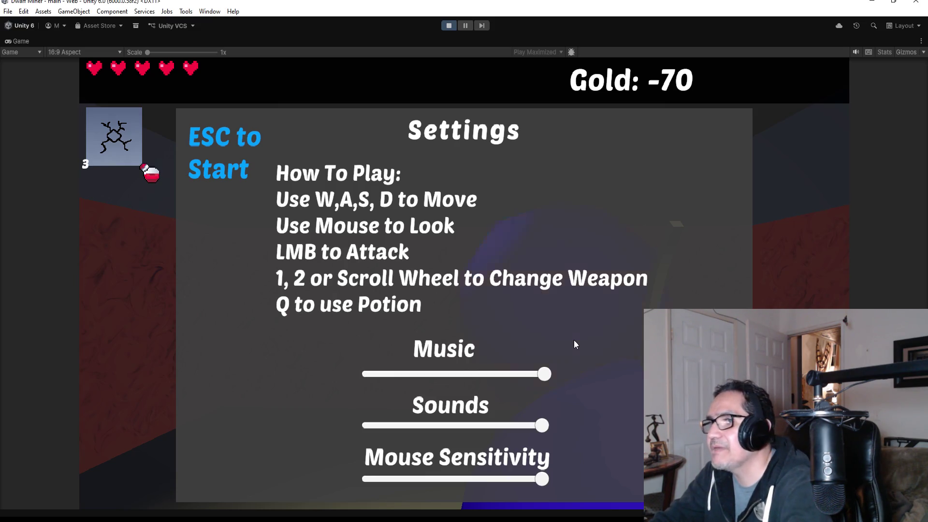
key("Escape")
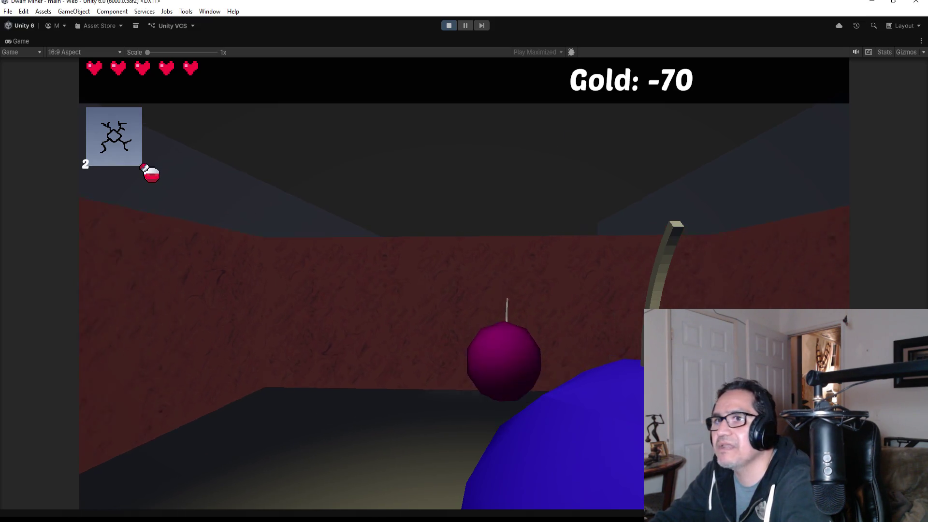
key("w")
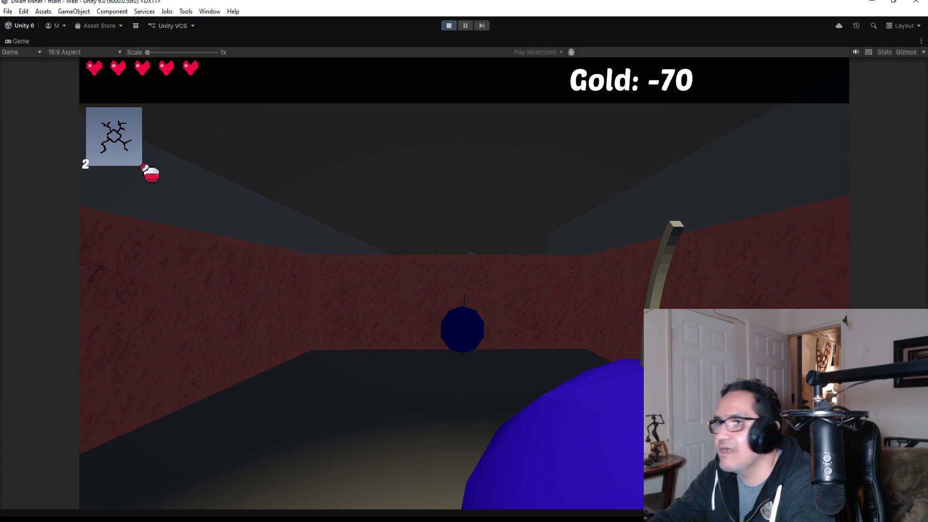
key("s")
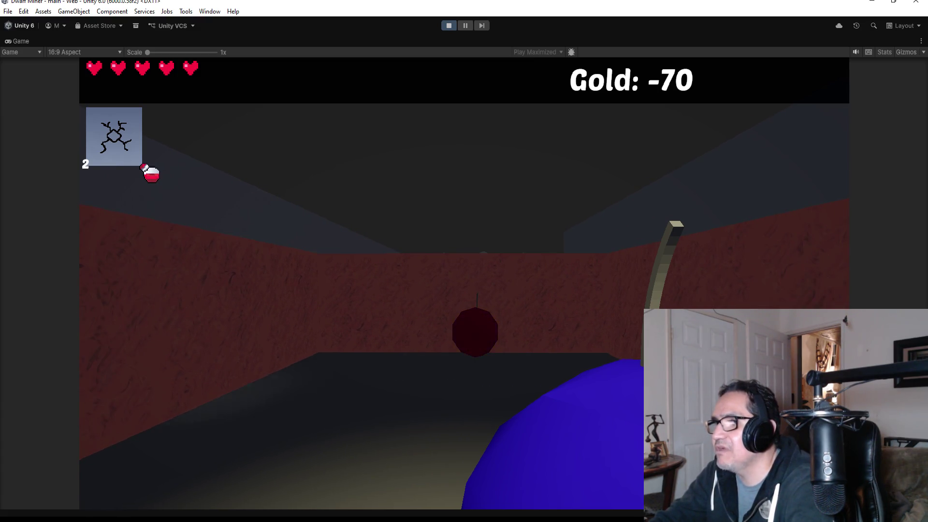
key("w")
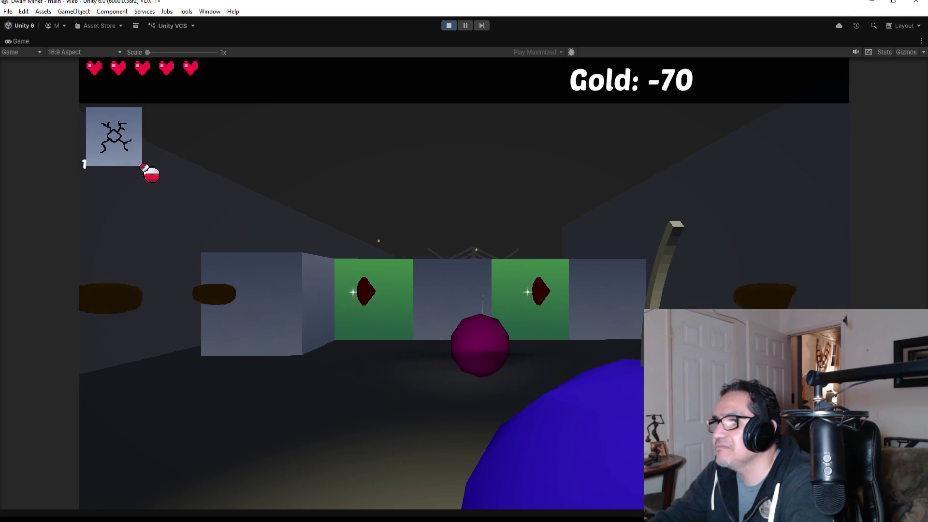
key("e")
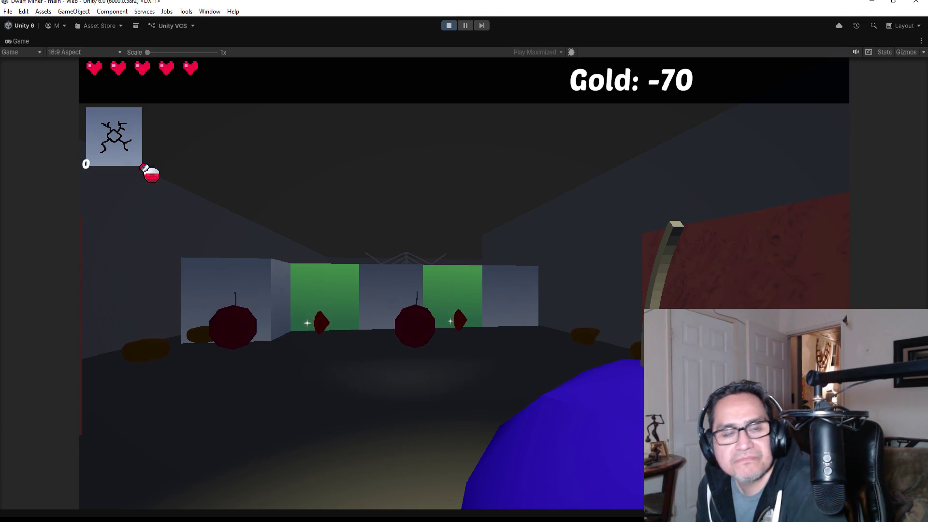
- Walk the corridors past the red wall and grey block, collecting gold
key("w")
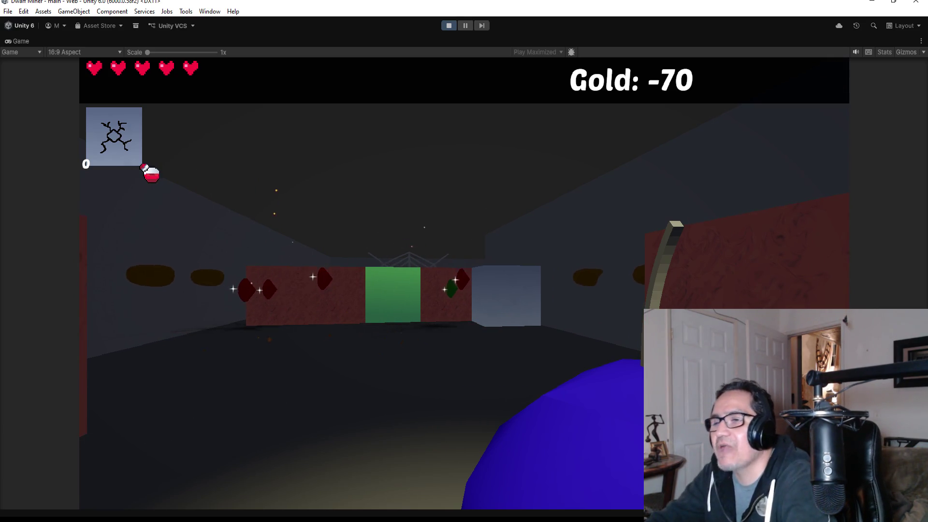
key("w")
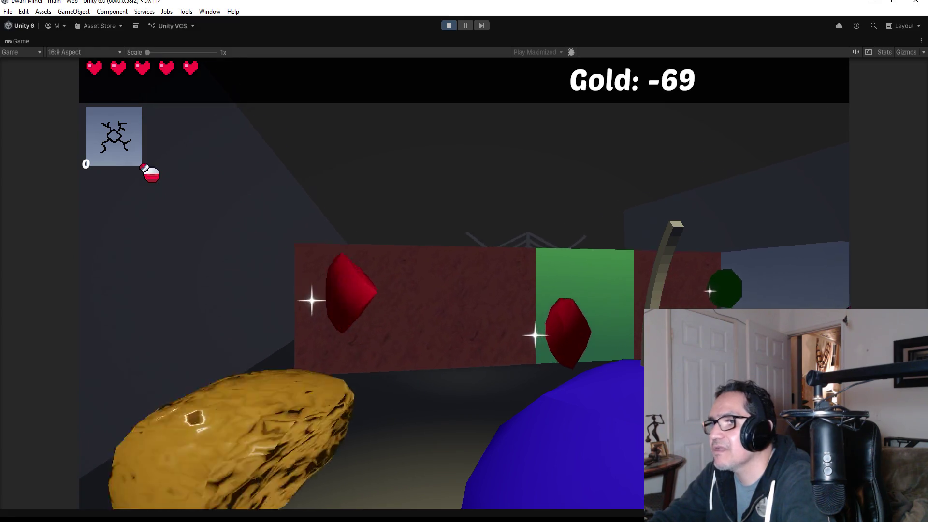
key("w")
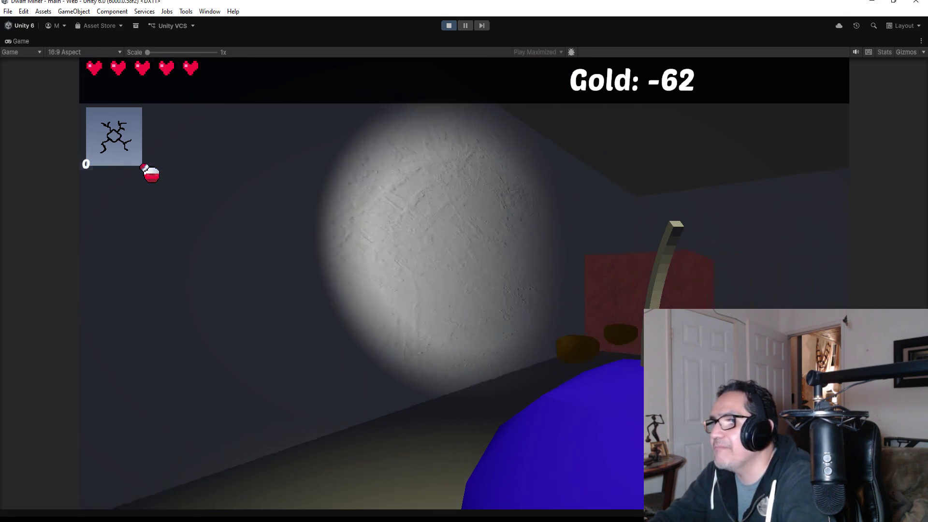
key("w")
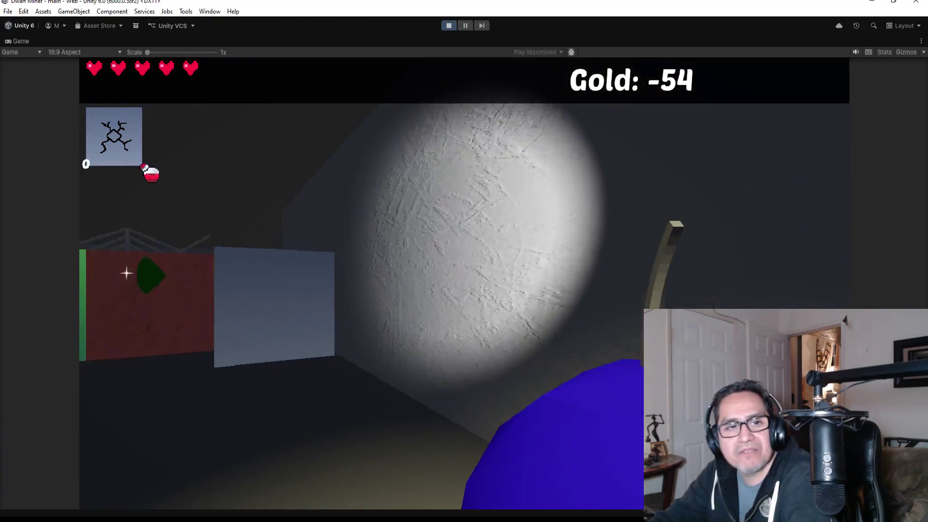
key("w")
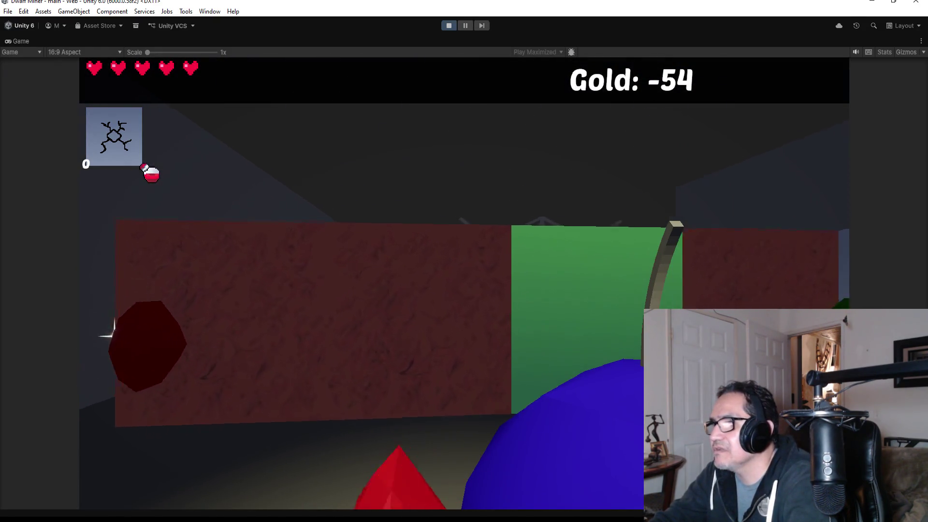
key("w")
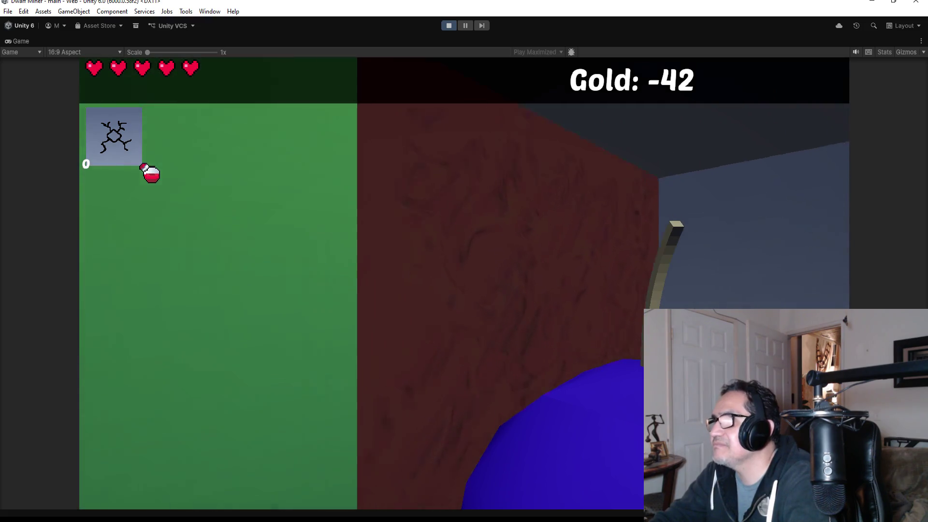
key("w")
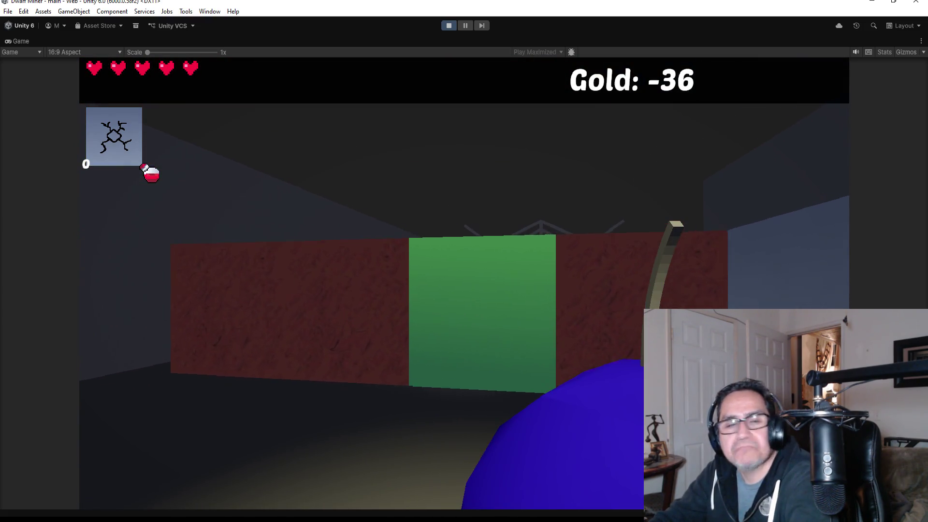
scroll(464, 261, "down", 1)
- Mine the green ore with the pickaxe, kill the skeleton with the sword, then stop play mode
key("w")
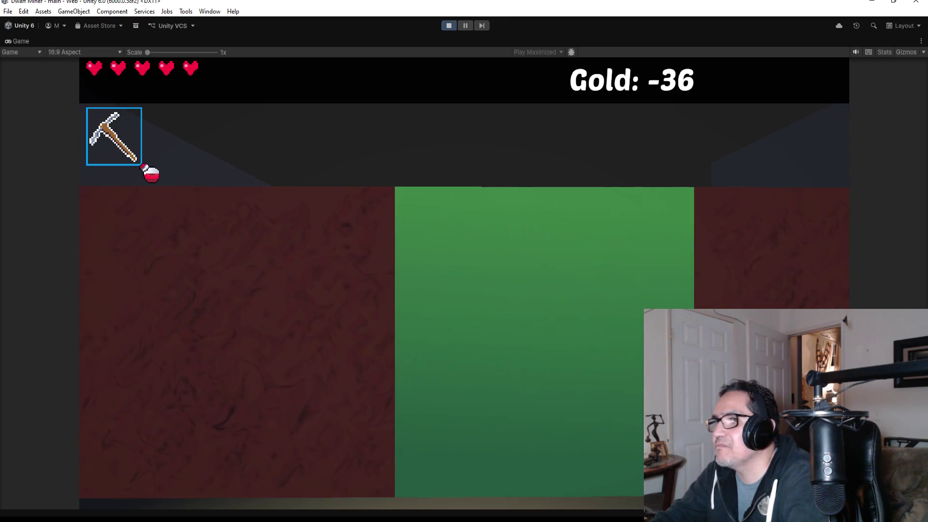
left_click(464, 261)
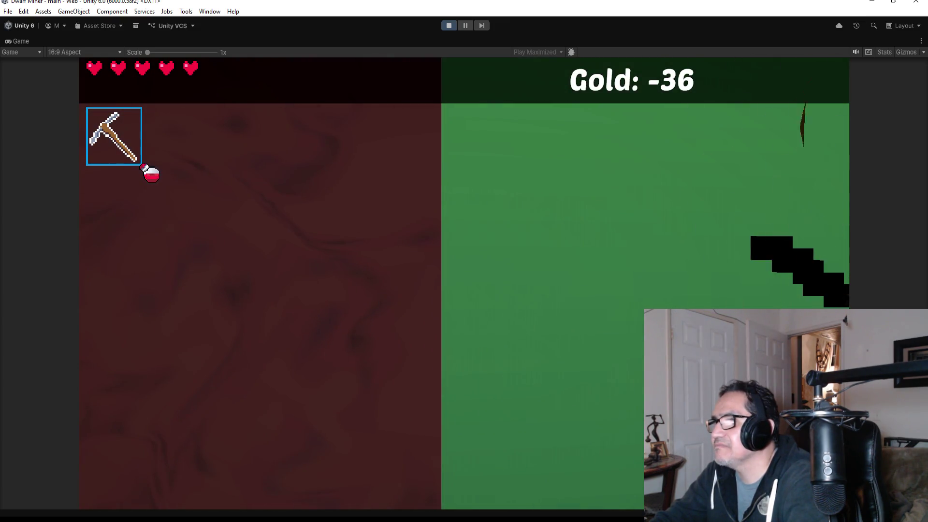
key("w")
scroll(464, 261, "down", 1)
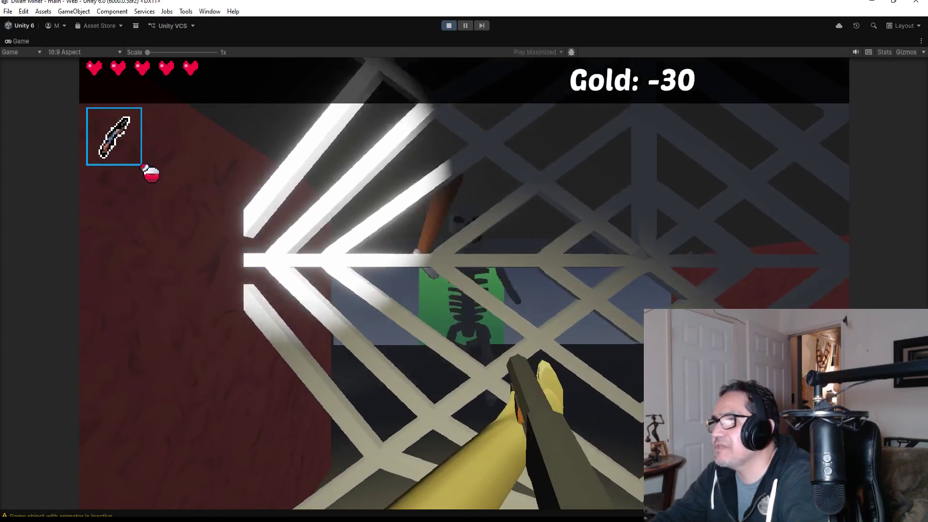
key("s")
left_click(463, 261)
key("w")
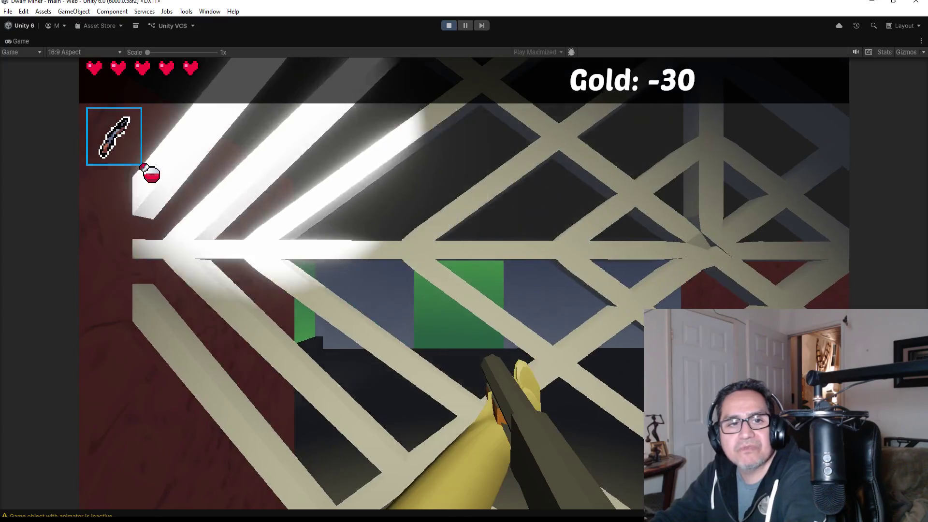
key("Escape")
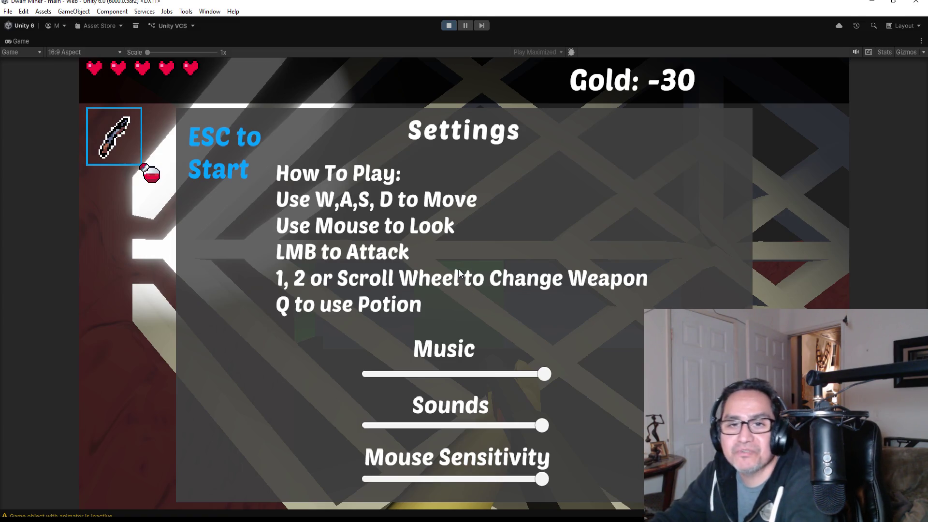
left_click(454, 25)
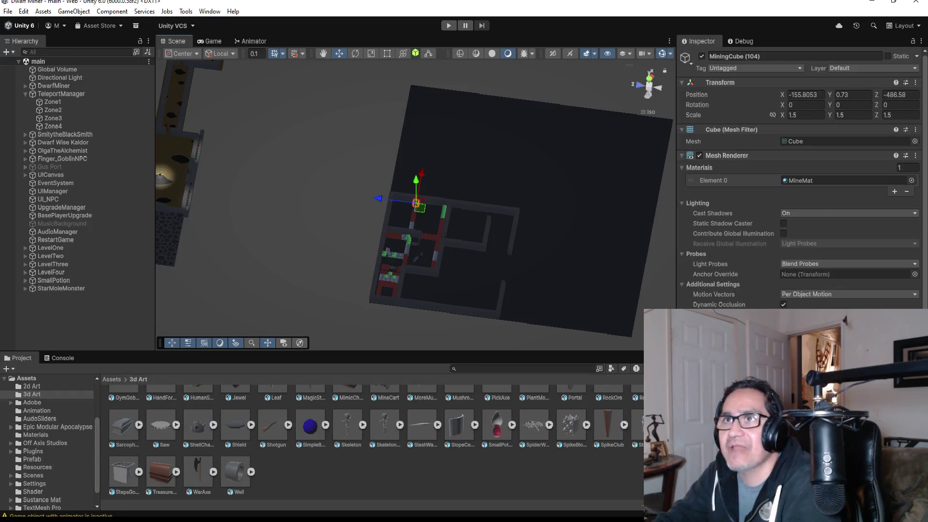
- Save the scene with File > Save
left_click(9, 11)
left_click(22, 59)
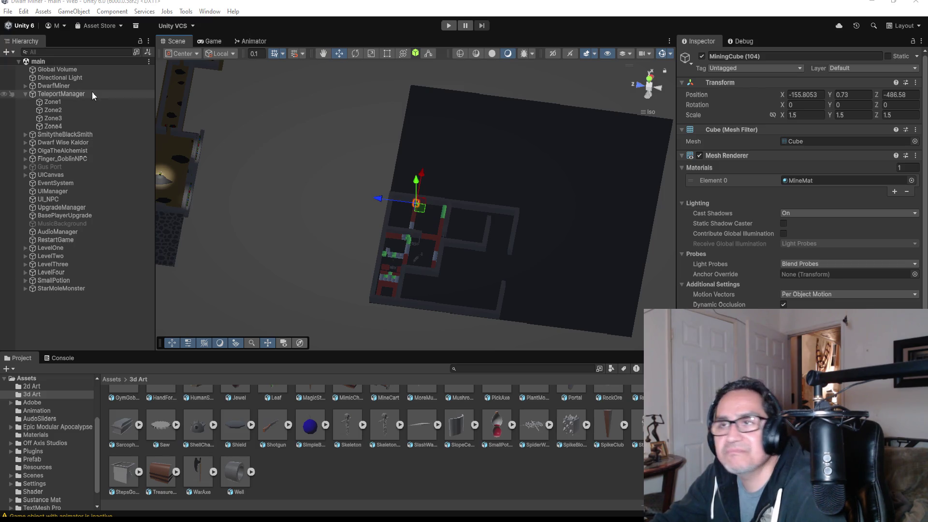
- Browse the DwarfMiner, TeleportManager, SmitytheBlackSmith and Dwarf Wise Kaldor entries in the Hierarchy
left_click(25, 94)
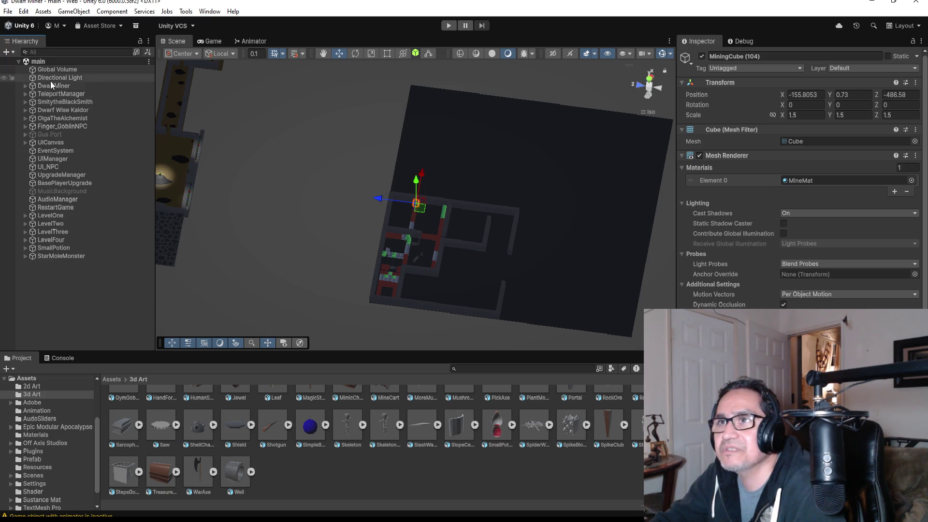
left_click(57, 86)
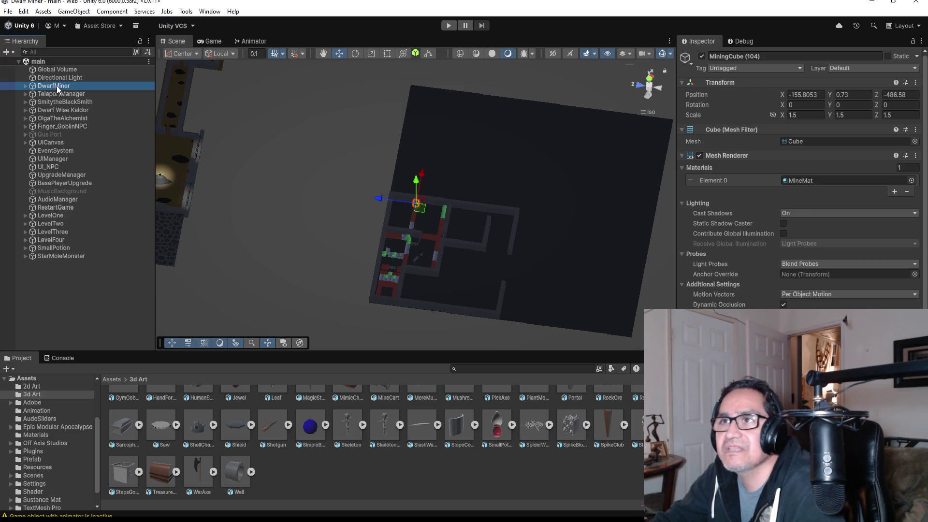
left_click(25, 86)
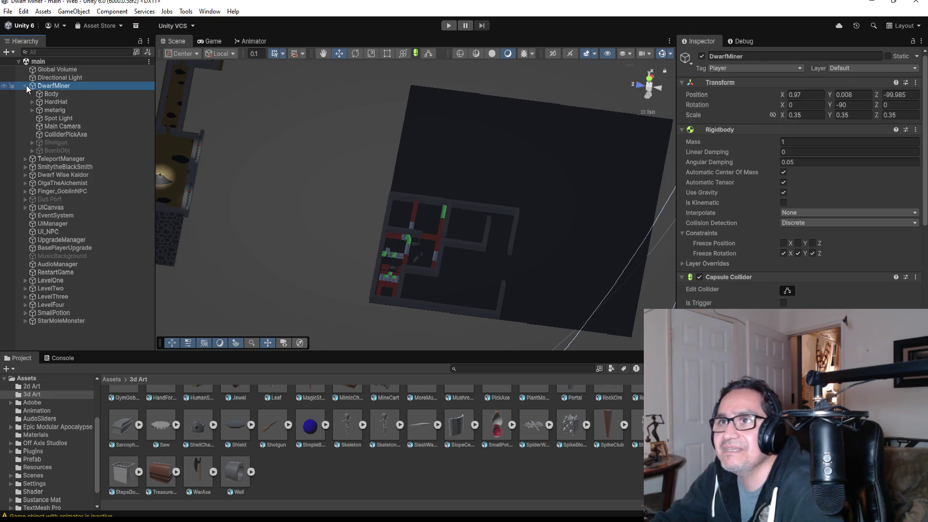
left_click(26, 86)
left_click(48, 94)
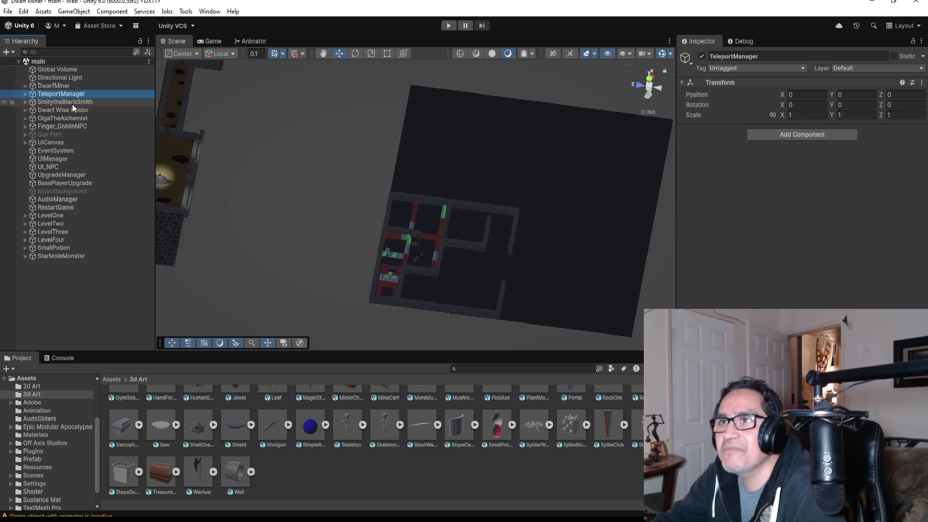
left_click(72, 103)
left_click(62, 110)
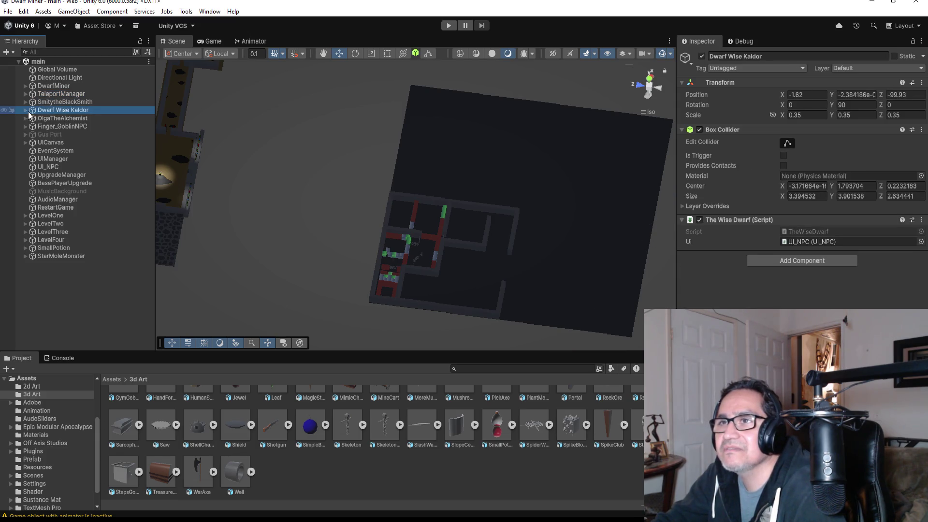
left_click(25, 101)
left_click(25, 101)
- Frame Dwarf Wise Kaldor in the Scene view and orbit to a low view of the camp
double_click(53, 111)
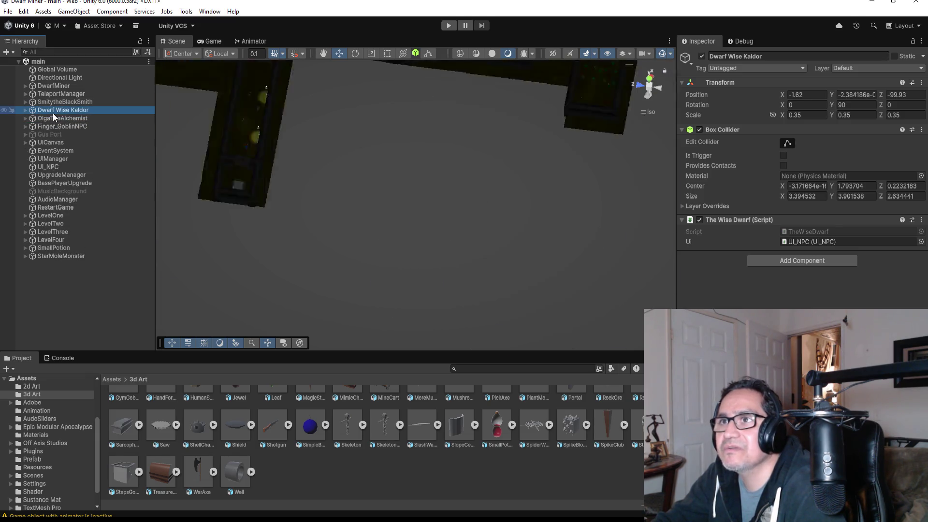
scroll(480, 246, "up", 3)
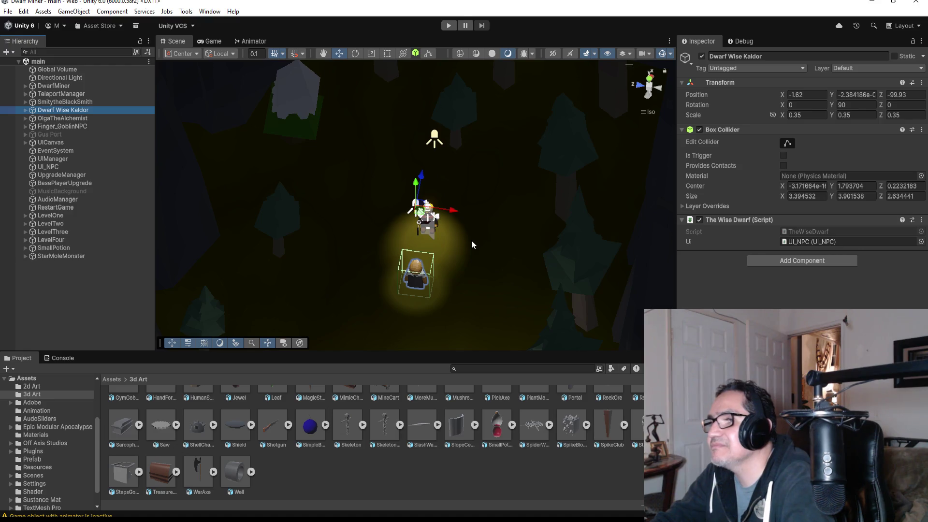
scroll(471, 244, "up", 5)
left_click_drag(622, 271, 613, 301)
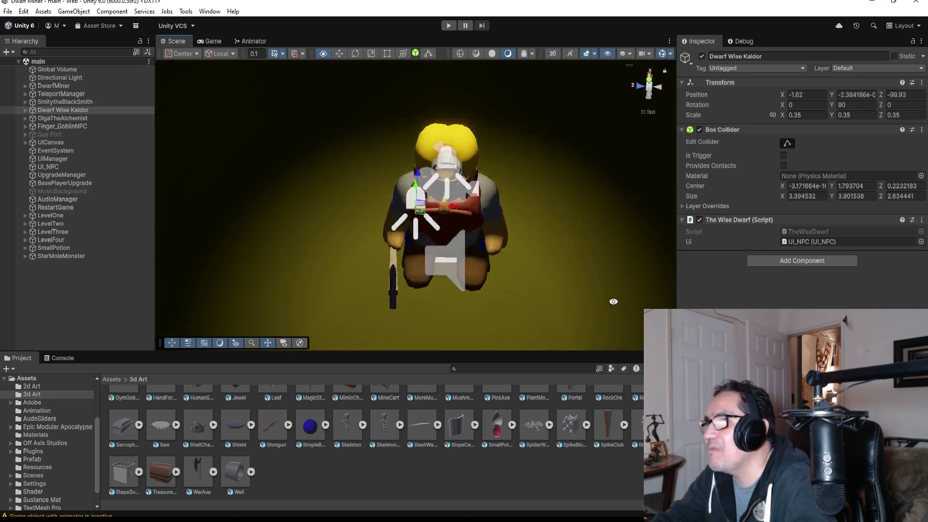
scroll(591, 224, "up", 5)
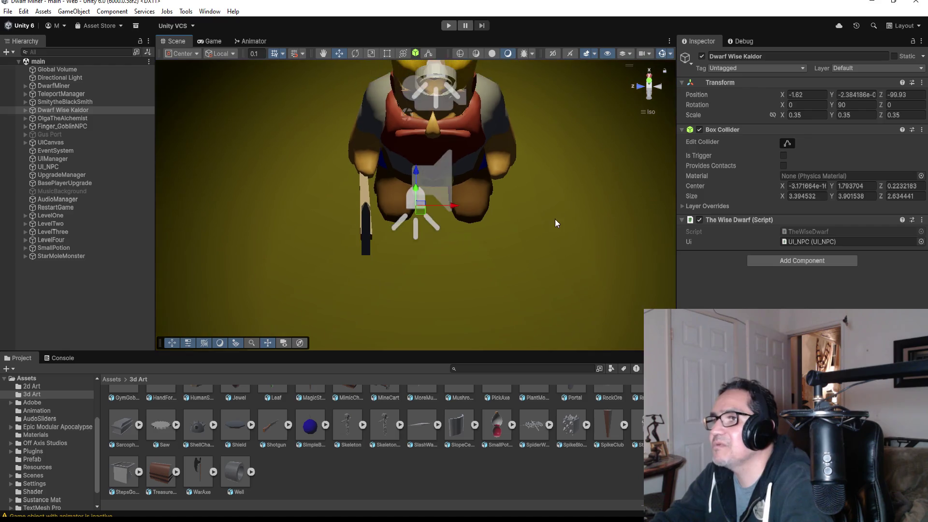
scroll(507, 243, "down", 5)
double_click(83, 113)
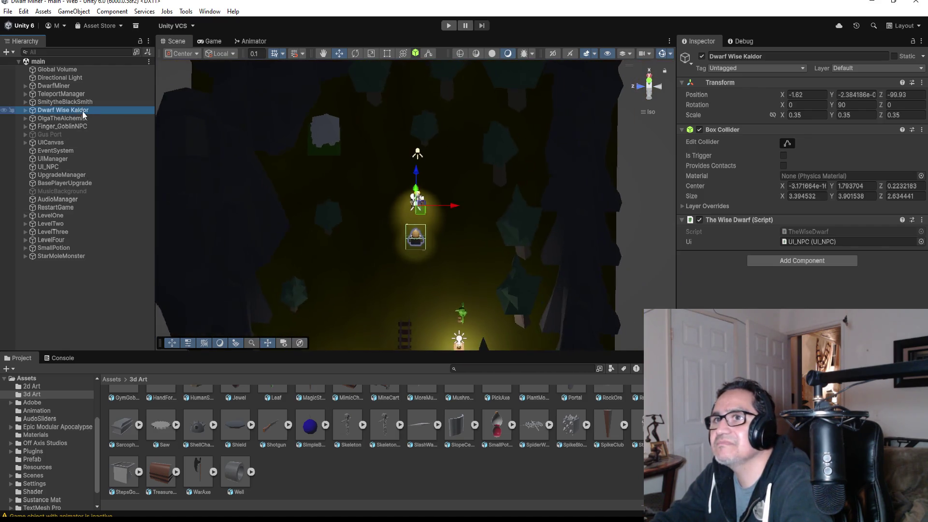
scroll(435, 233, "up", 4)
left_click_drag(463, 253, 523, 298)
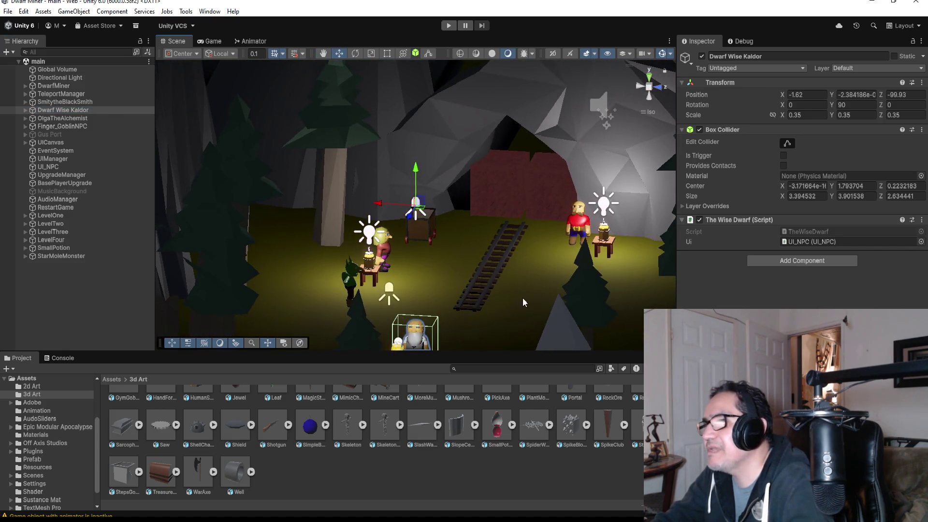
- Expand Dwarf Wise Kaldor, select its Beard child and frame it
left_click(26, 109)
left_click(53, 125)
key("f")
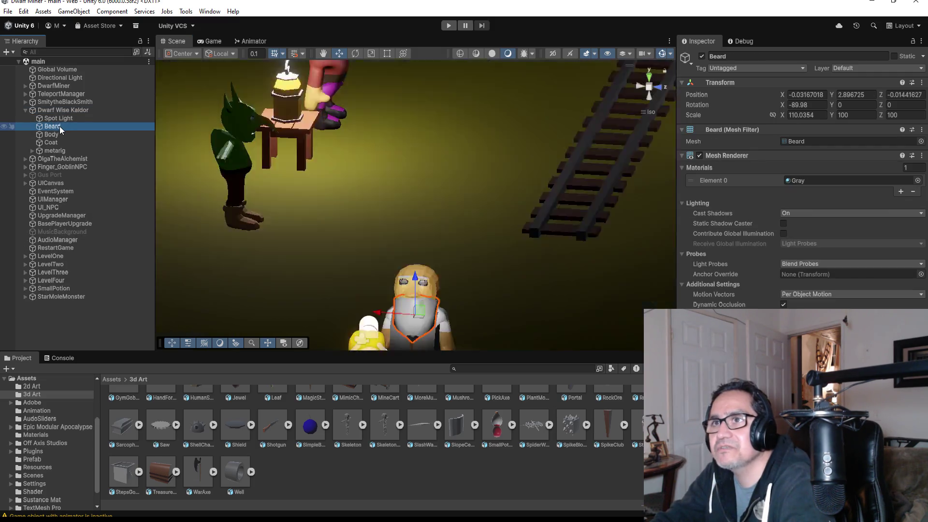
scroll(429, 208, "down", 5)
mouse_move(520, 248)
left_mouse_down()
mouse_move(551, 233)
mouse_move(416, 191)
mouse_move(131, 201)
mouse_move(408, 197)
mouse_move(568, 214)
left_mouse_up()
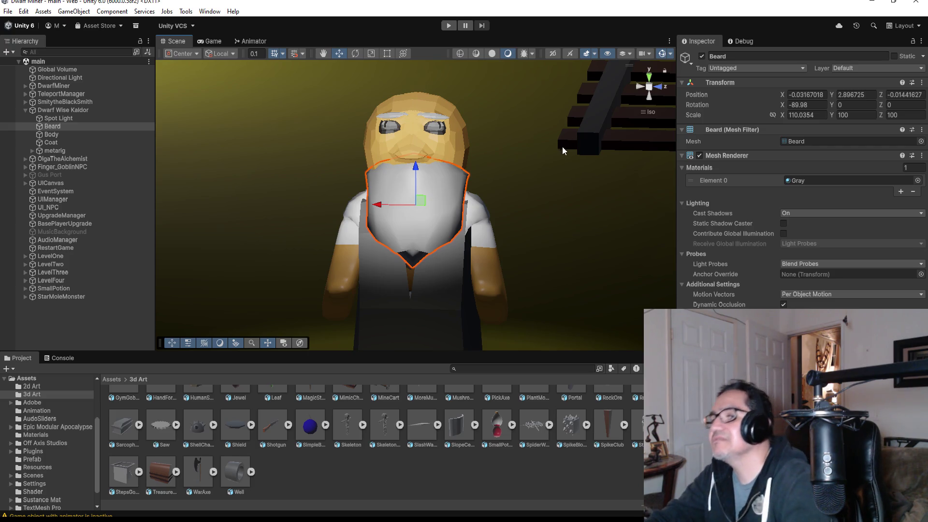
scroll(492, 219, "down", 3)
mouse_move(568, 204)
left_mouse_down()
mouse_move(257, 174)
mouse_move(149, 189)
mouse_move(588, 204)
mouse_move(555, 203)
left_mouse_up()
scroll(483, 193, "up", 5)
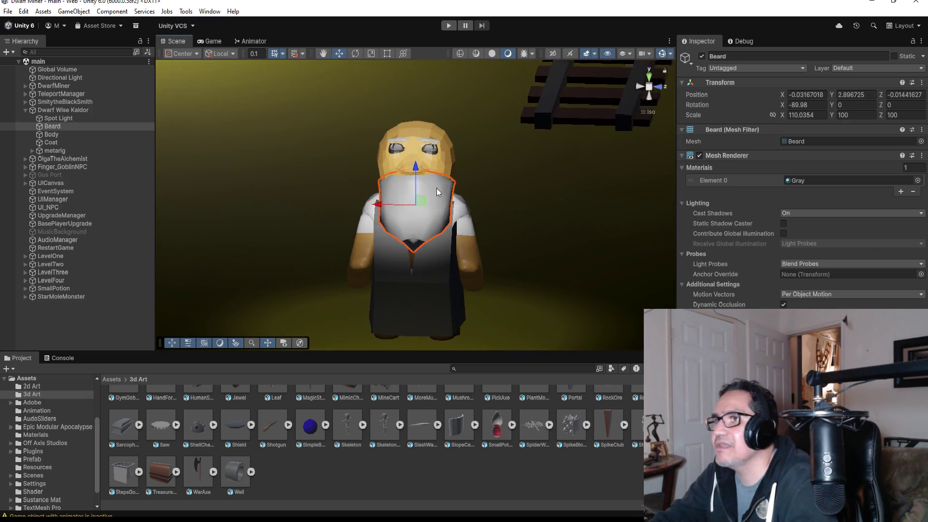
left_click_drag(457, 188, 345, 146)
scroll(345, 145, "down", 10)
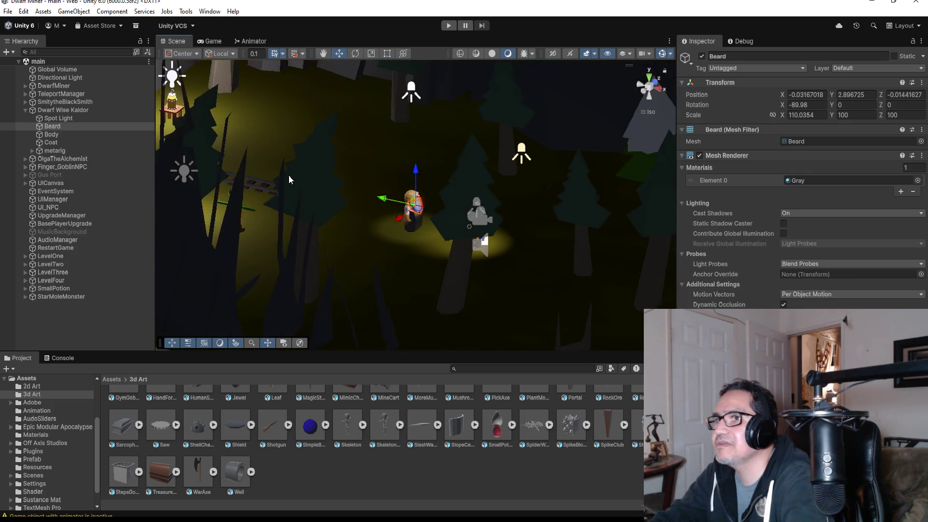
mouse_move(288, 180)
left_mouse_down()
mouse_move(254, 112)
mouse_move(285, 116)
mouse_move(109, 116)
mouse_move(292, 128)
left_mouse_up()
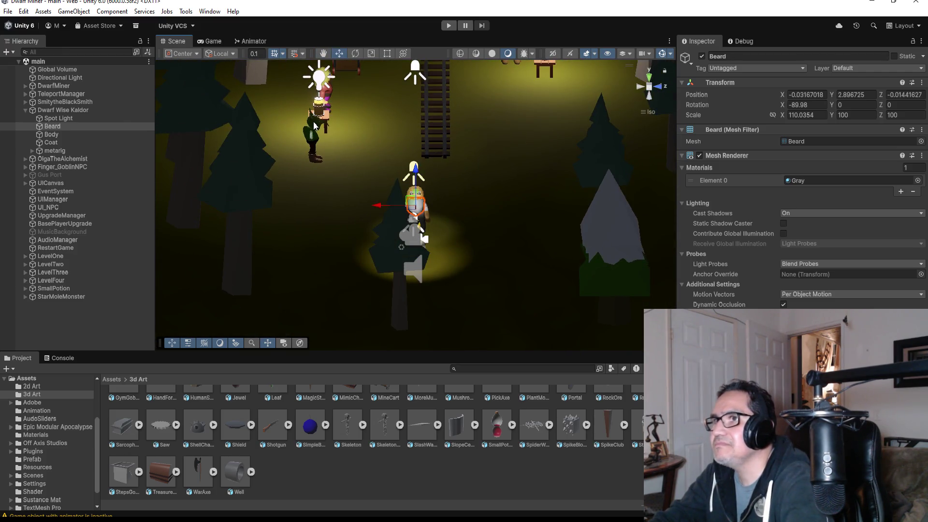
- Frame the goblin NPC's Body and orbit to inspect it from the front
left_click(314, 126)
key("f")
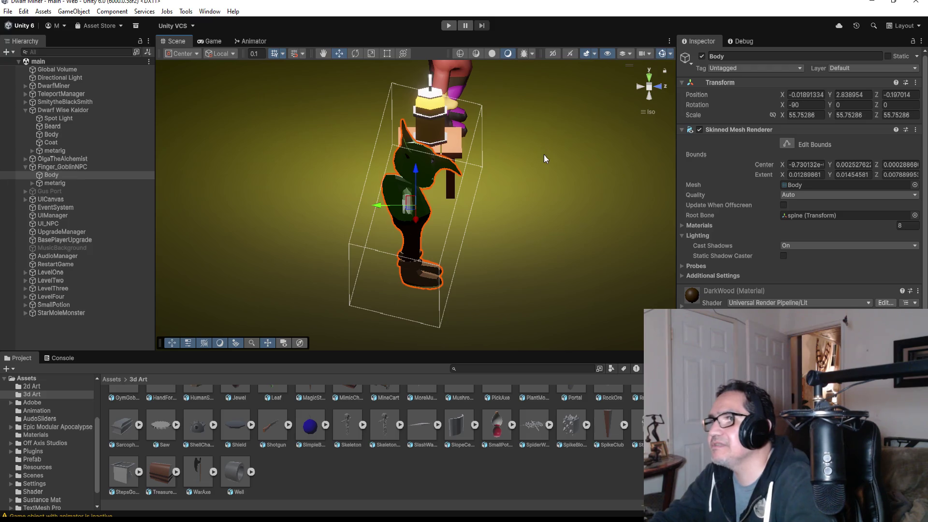
left_click_drag(543, 154, 459, 162)
scroll(471, 159, "up", 4)
scroll(480, 165, "down", 8)
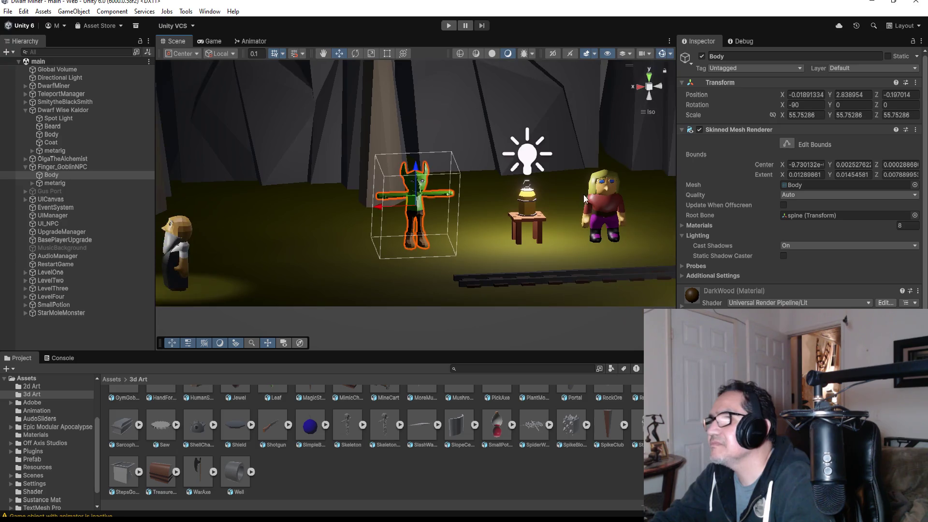
- Frame Olga the Alchemist's Body and zoom out to inspect it
left_click(608, 190)
key("f")
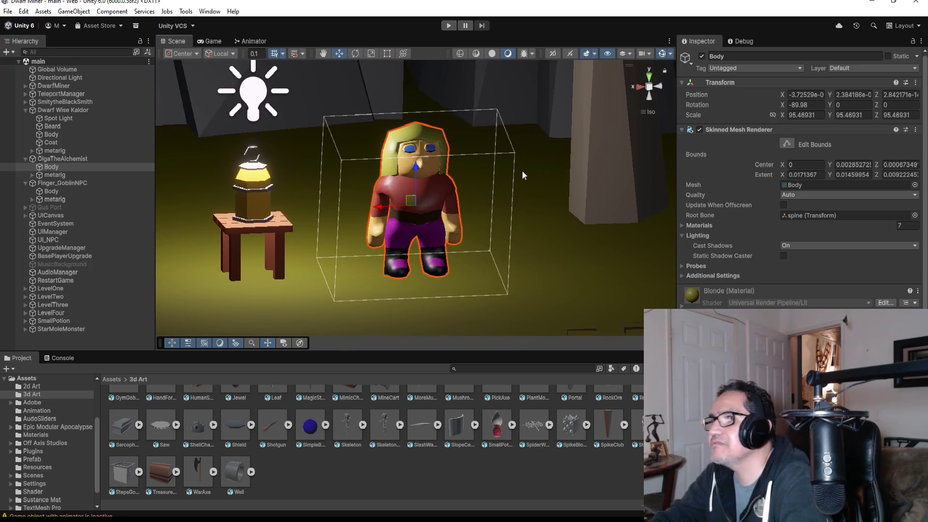
scroll(494, 174, "down", 8)
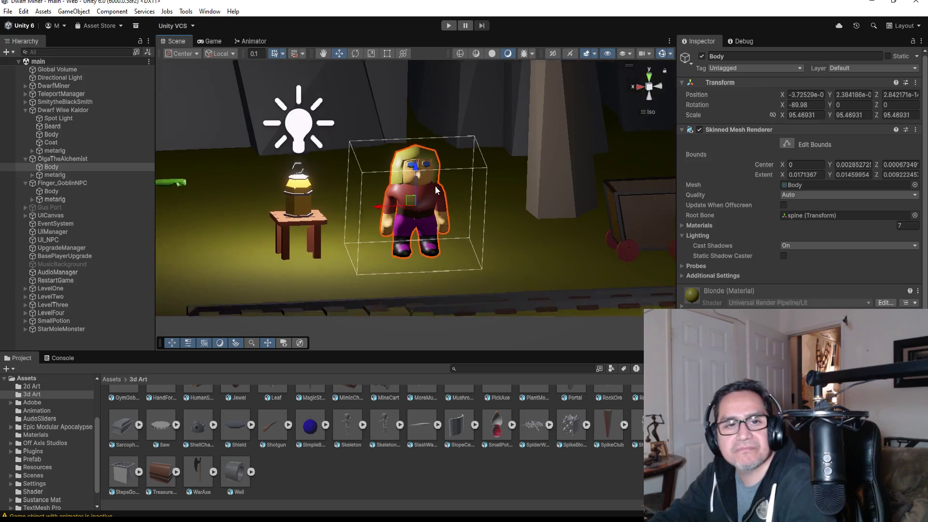
scroll(418, 206, "down", 5)
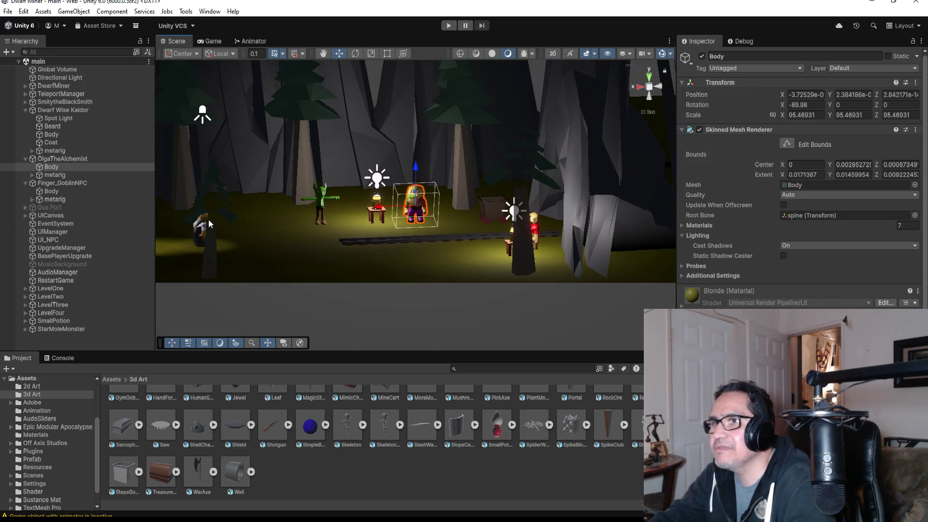
- Frame Wise Kaldor's Body, view the dwarf from the front, then switch to Blender
left_click(202, 223)
key("f")
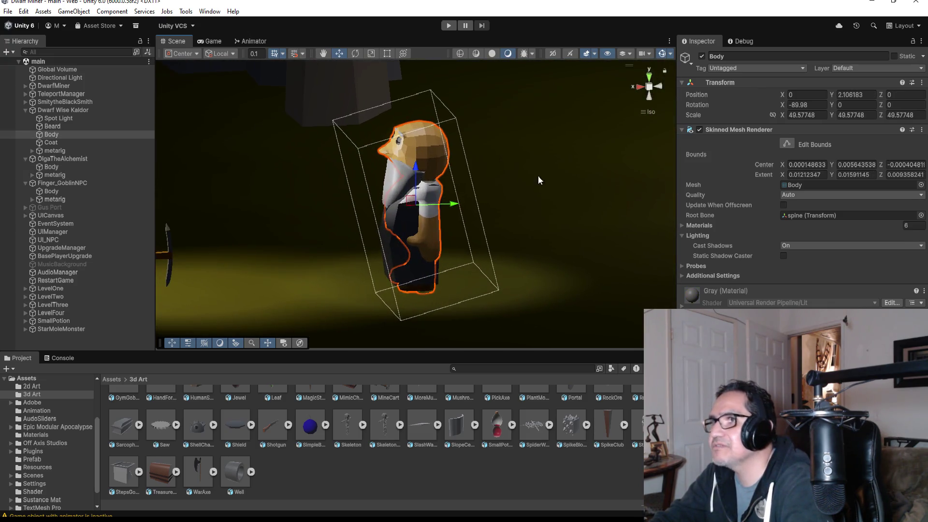
mouse_move(503, 161)
left_mouse_down()
mouse_move(572, 166)
mouse_move(486, 128)
mouse_move(559, 124)
mouse_move(629, 94)
left_mouse_up()
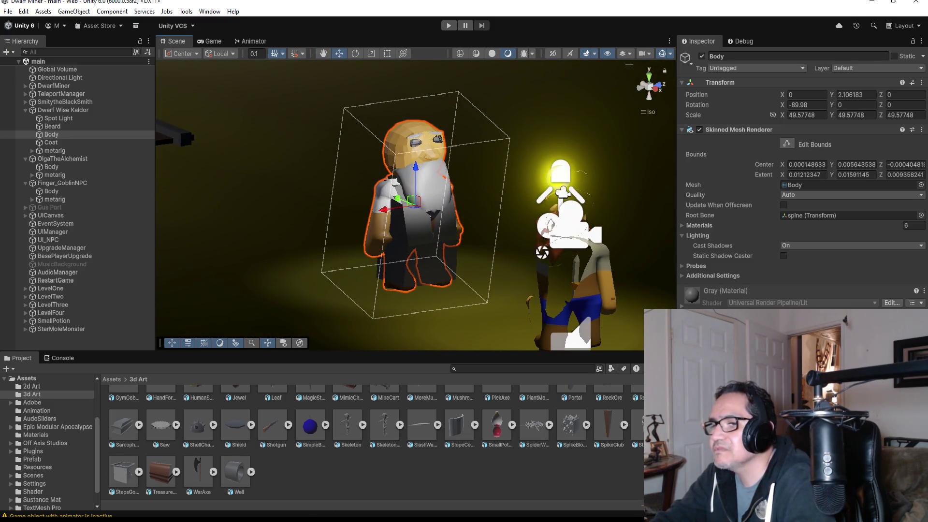
key("alt+Tab")
left_click(22, 12)
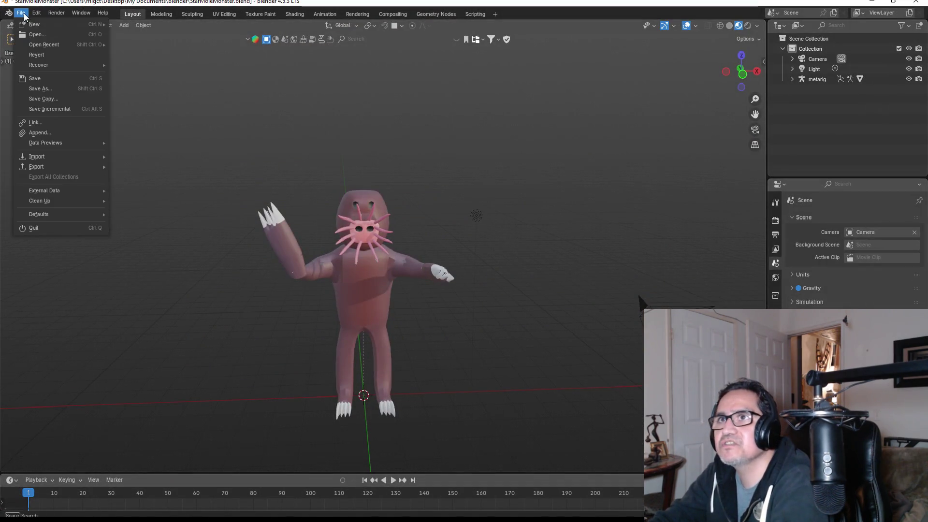
- Save the mole monster file and open Dwarf Wise Kaldor.blend
left_click(37, 35)
left_click(427, 279)
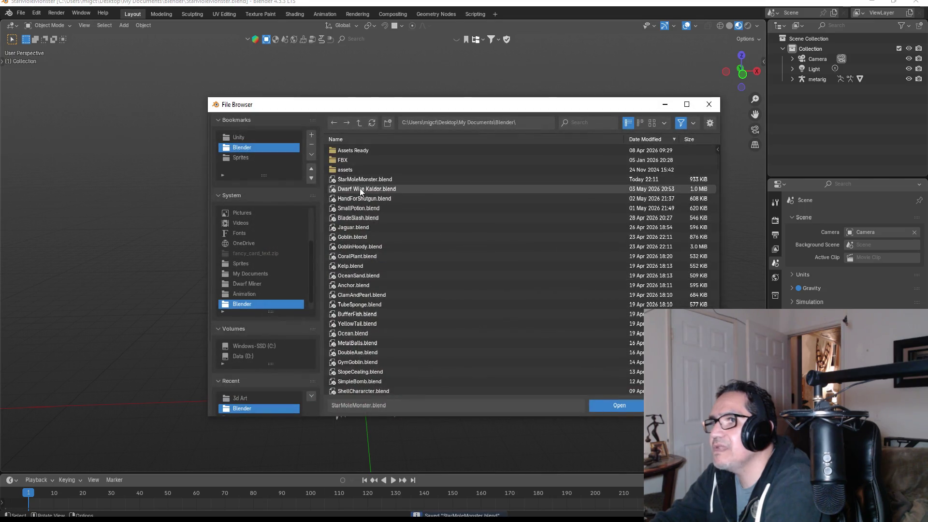
double_click(360, 188)
scroll(401, 280, "up", 4)
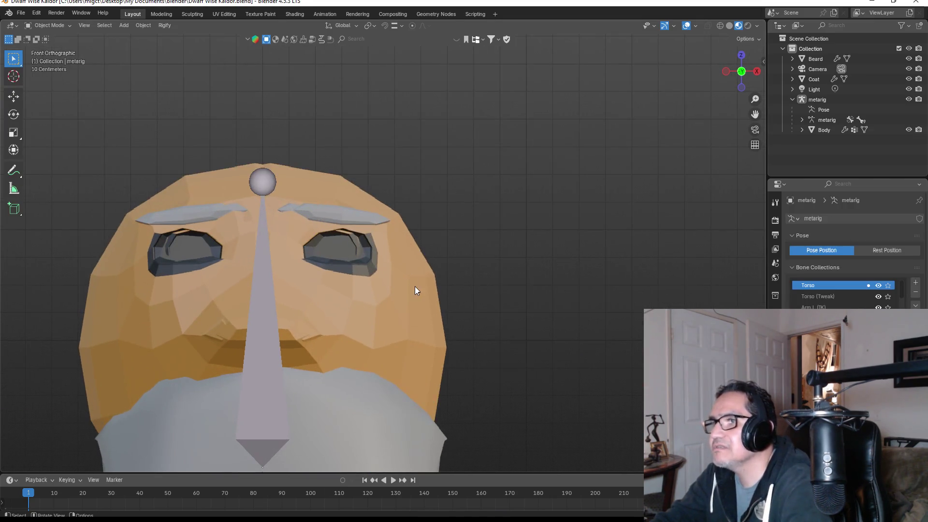
- Apply Shade Smooth to the dwarf's Body mesh and view it in perspective
right_click(413, 286)
scroll(471, 220, "up", 2)
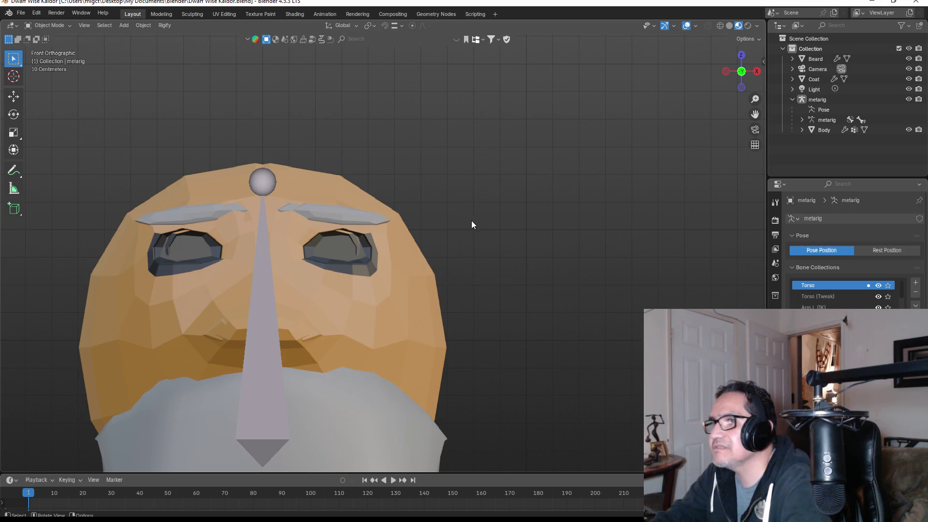
left_click(396, 268)
right_click(417, 271)
left_click(399, 270)
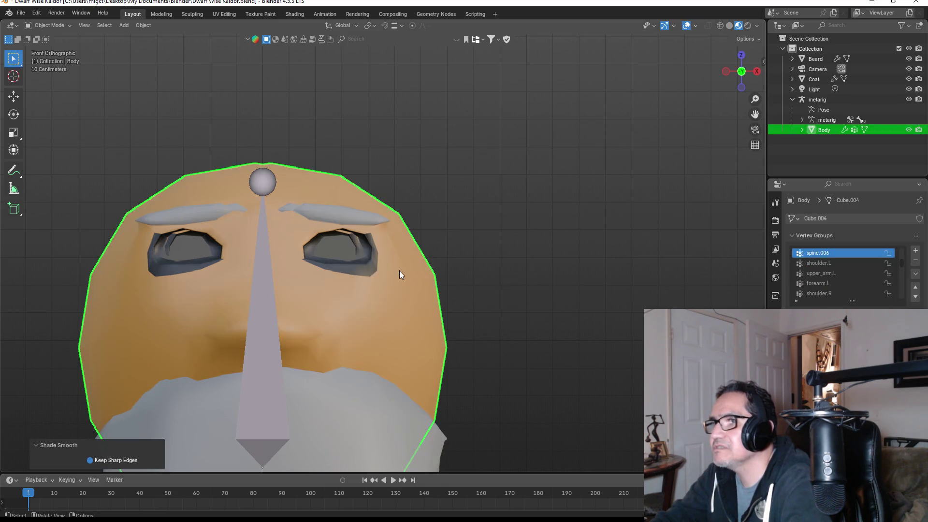
scroll(425, 285, "down", 5)
scroll(459, 289, "up", 5)
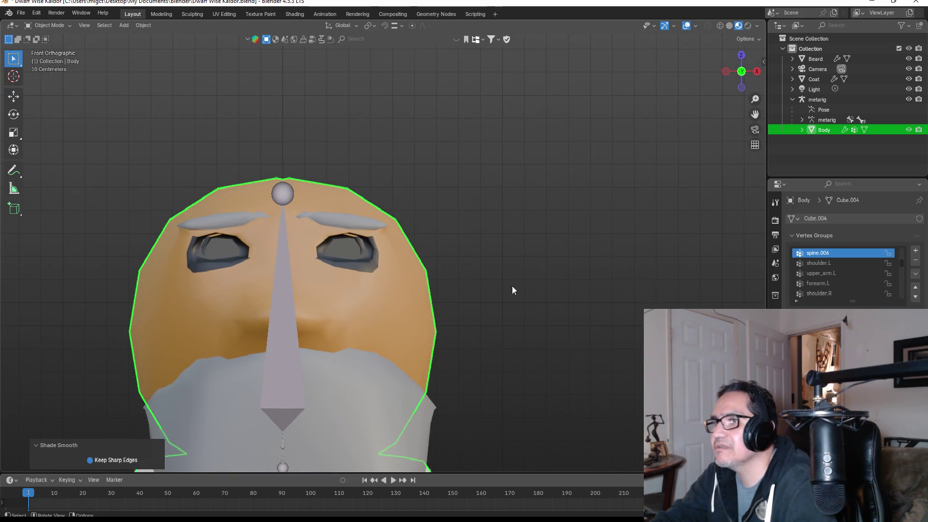
scroll(509, 299, "down", 6)
scroll(454, 290, "up", 5)
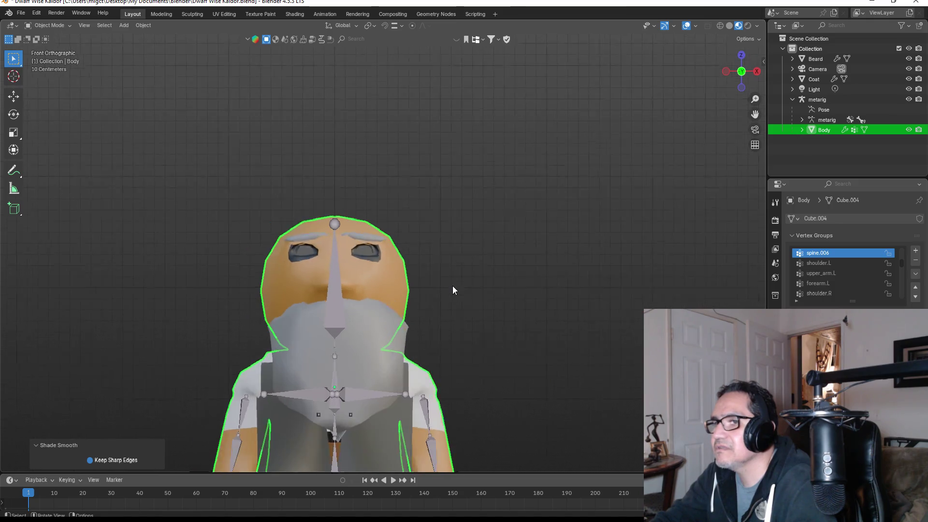
scroll(452, 289, "down", 1)
mouse_move(481, 311)
left_mouse_down()
mouse_move(586, 302)
mouse_move(370, 303)
mouse_move(487, 337)
mouse_move(512, 330)
mouse_move(488, 326)
left_mouse_up()
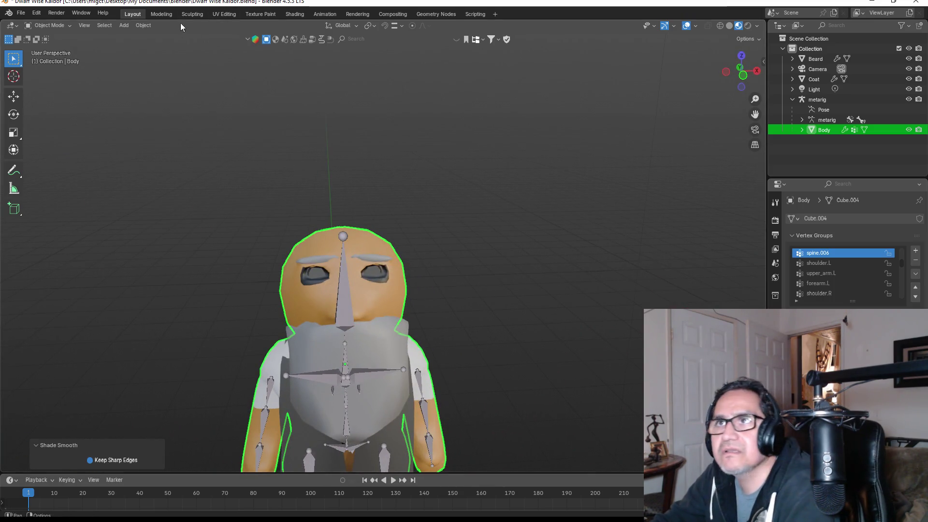
- Save Dwarf Wise Kaldor.blend and begin an FBX export
left_click(22, 14)
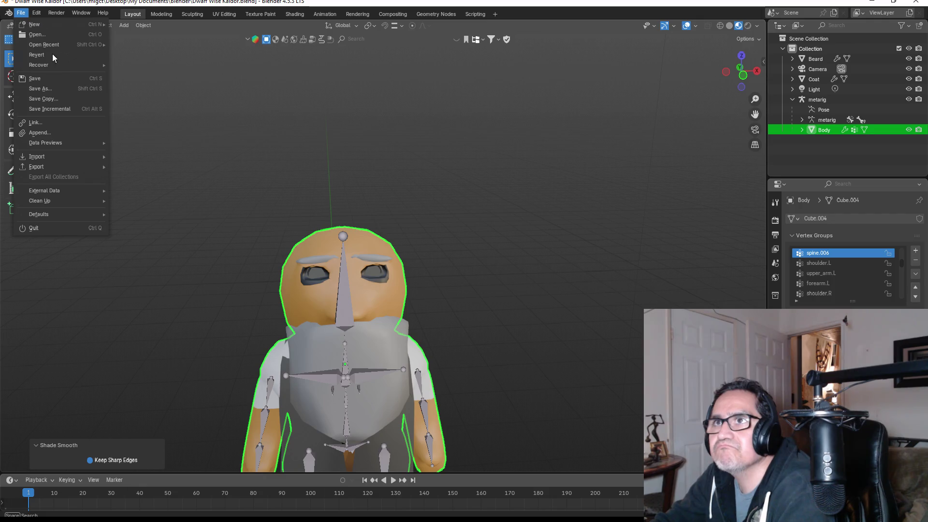
left_click(39, 81)
left_click(22, 13)
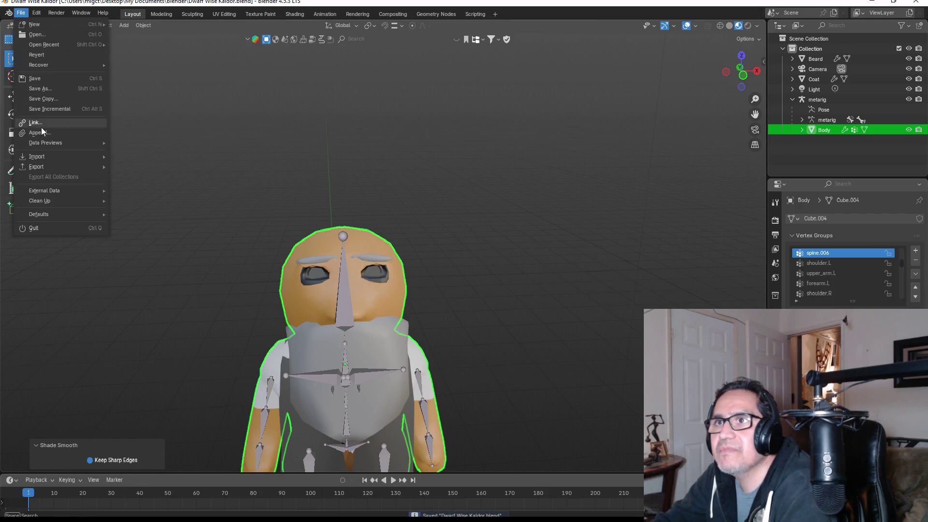
mouse_move(56, 165)
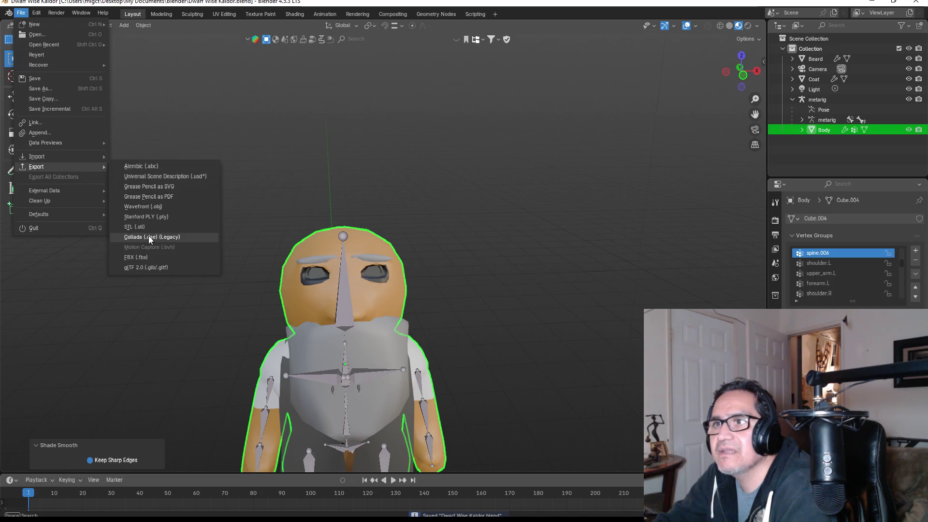
left_click(149, 257)
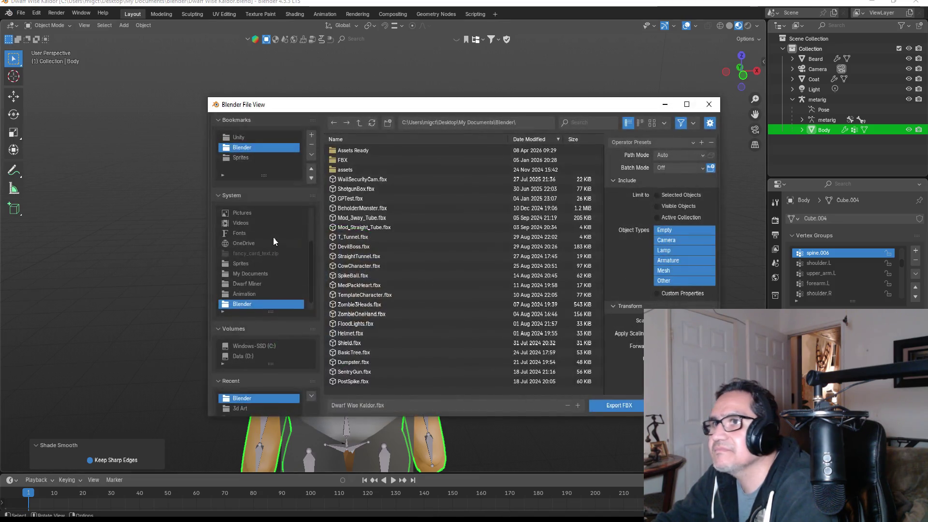
- Browse the export location to the Dwarf Miner project's Assets\3d Art folder
left_click(249, 138)
double_click(366, 150)
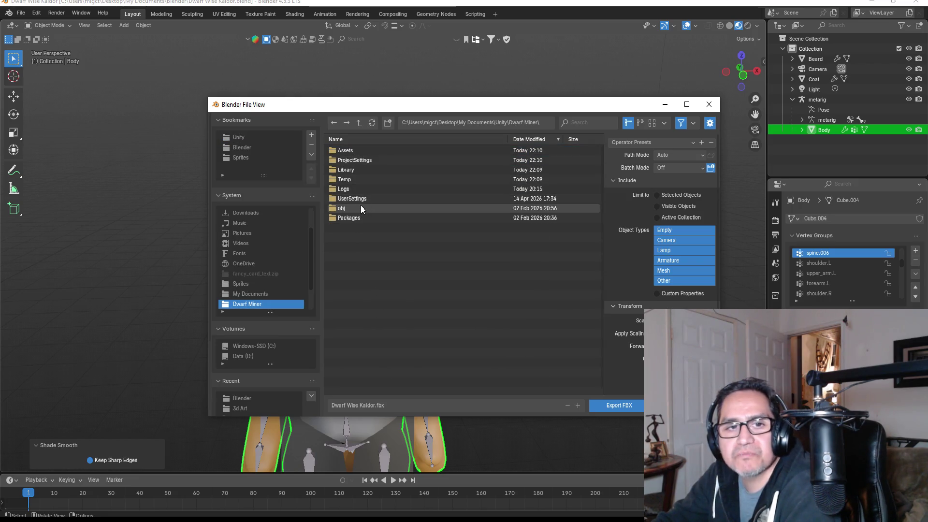
double_click(335, 150)
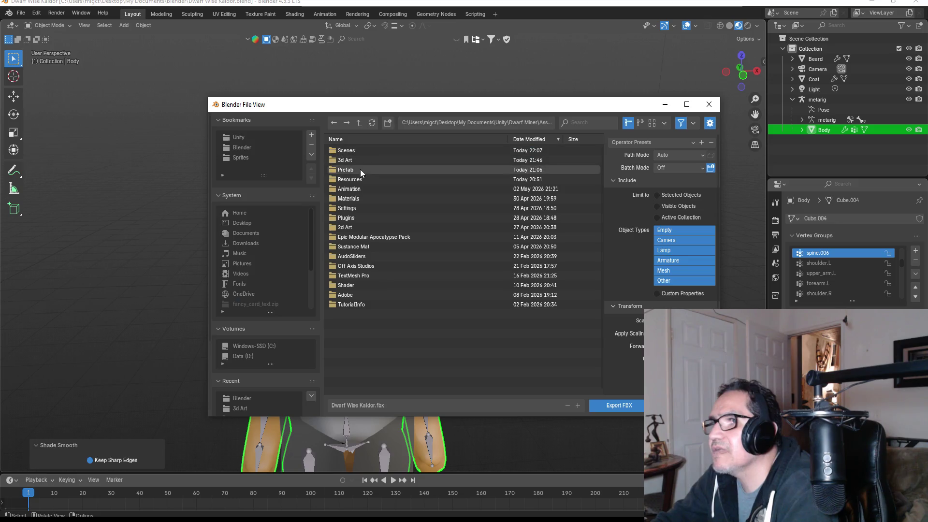
double_click(358, 160)
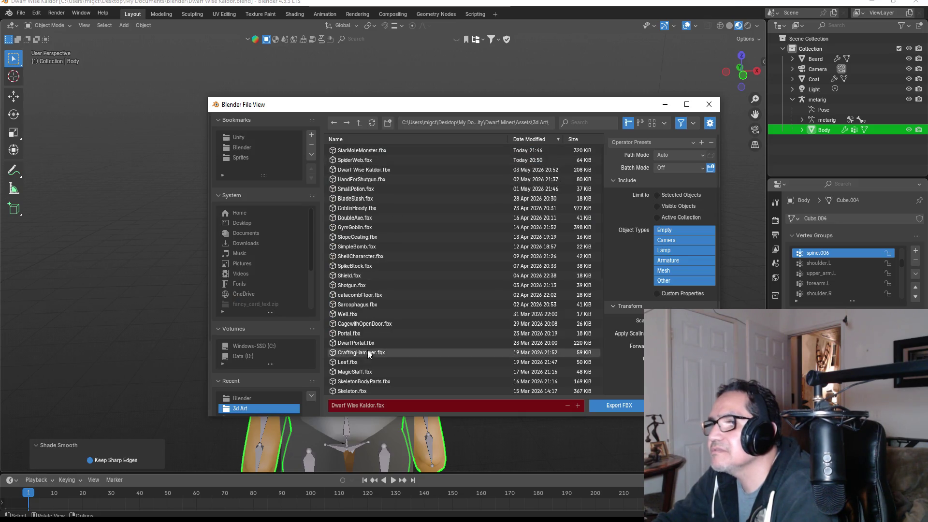
- Apply the ExportUnity preset and export Dwarf Wise Kaldor.fbx, then return to Unity
left_click(628, 140)
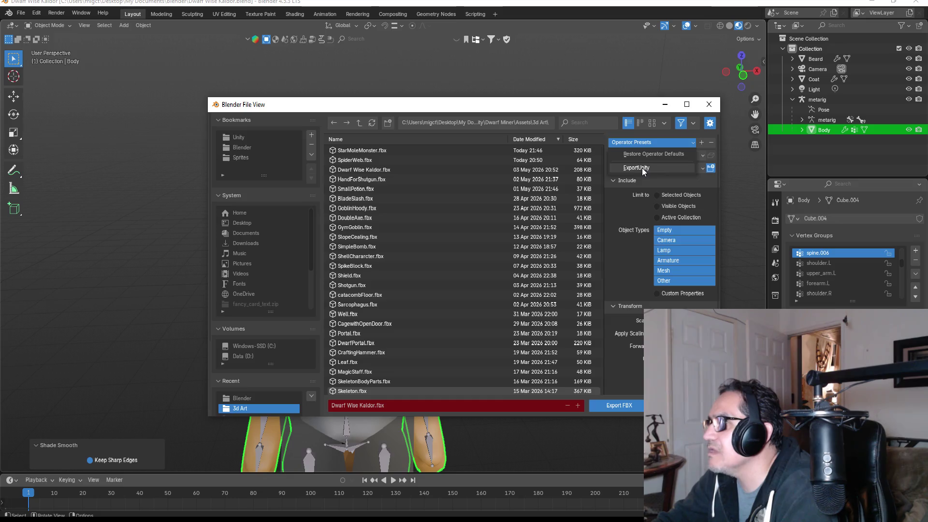
left_click(643, 169)
left_click(616, 409)
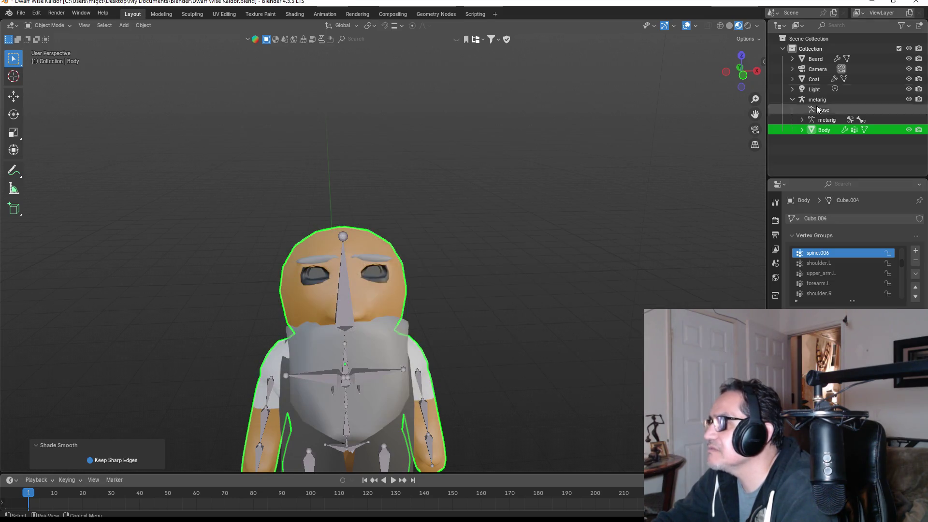
key("alt+Tab")
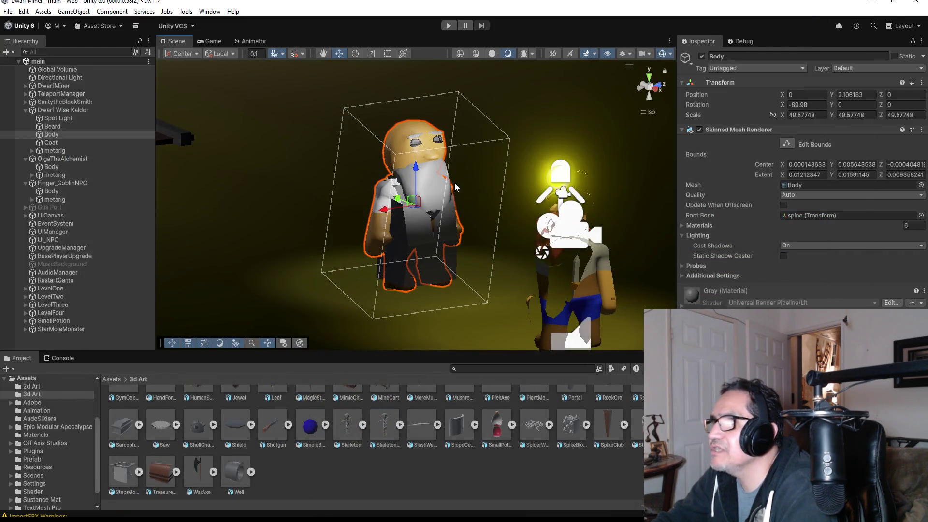
- Check the dwarf's smooth shading, save the scene, and collapse Dwarf Wise Kaldor in the Hierarchy
scroll(469, 181, "down", 2)
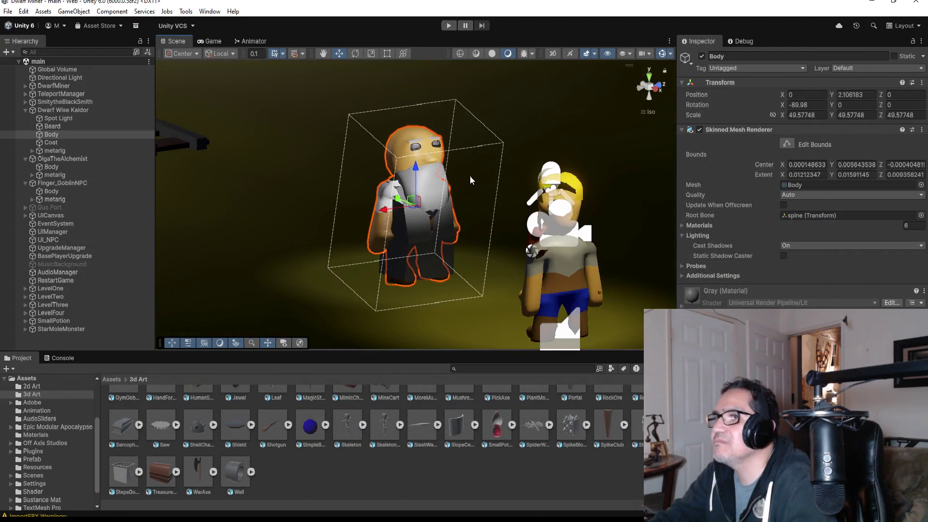
mouse_move(545, 167)
left_mouse_down()
mouse_move(522, 173)
mouse_move(555, 184)
mouse_move(496, 190)
left_mouse_up()
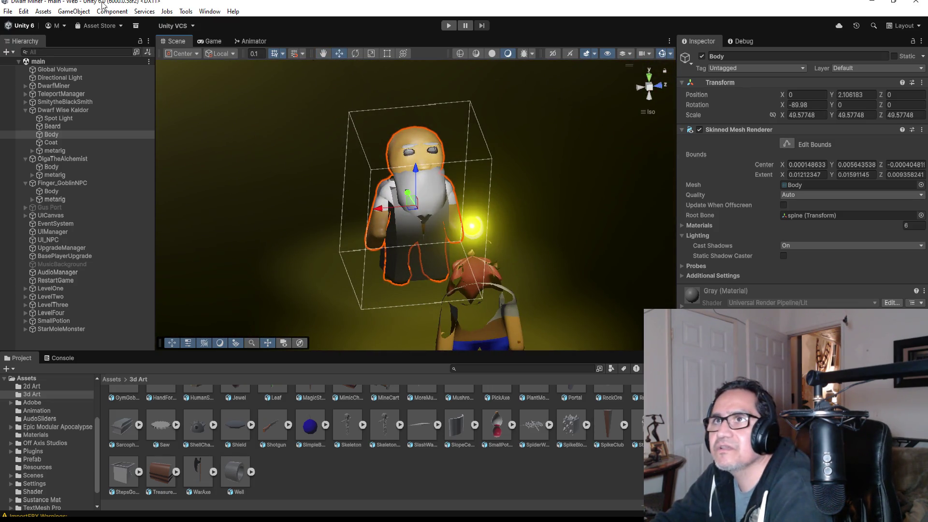
left_click(8, 11)
left_click(30, 60)
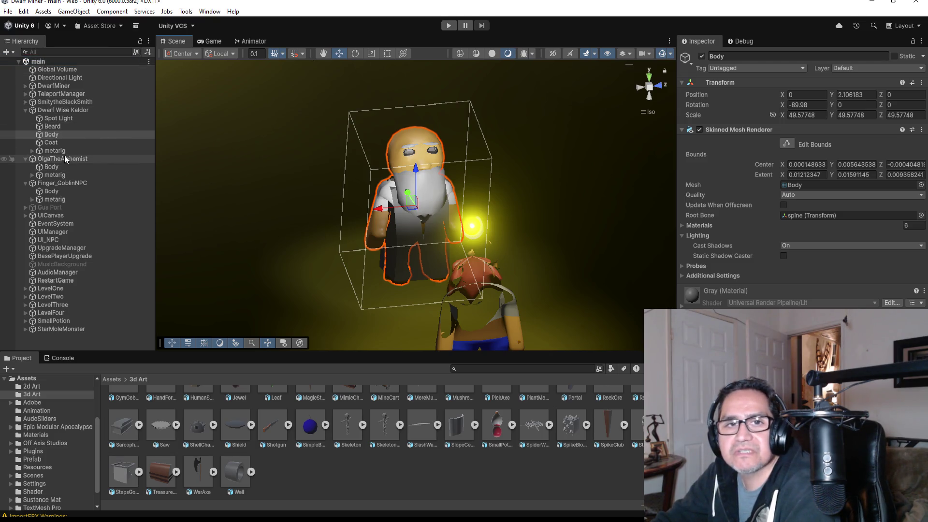
left_click(26, 110)
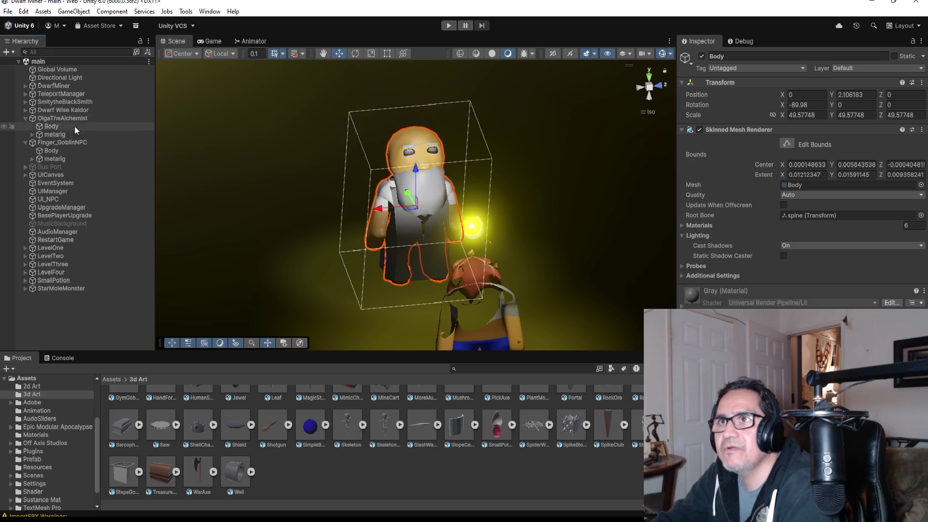